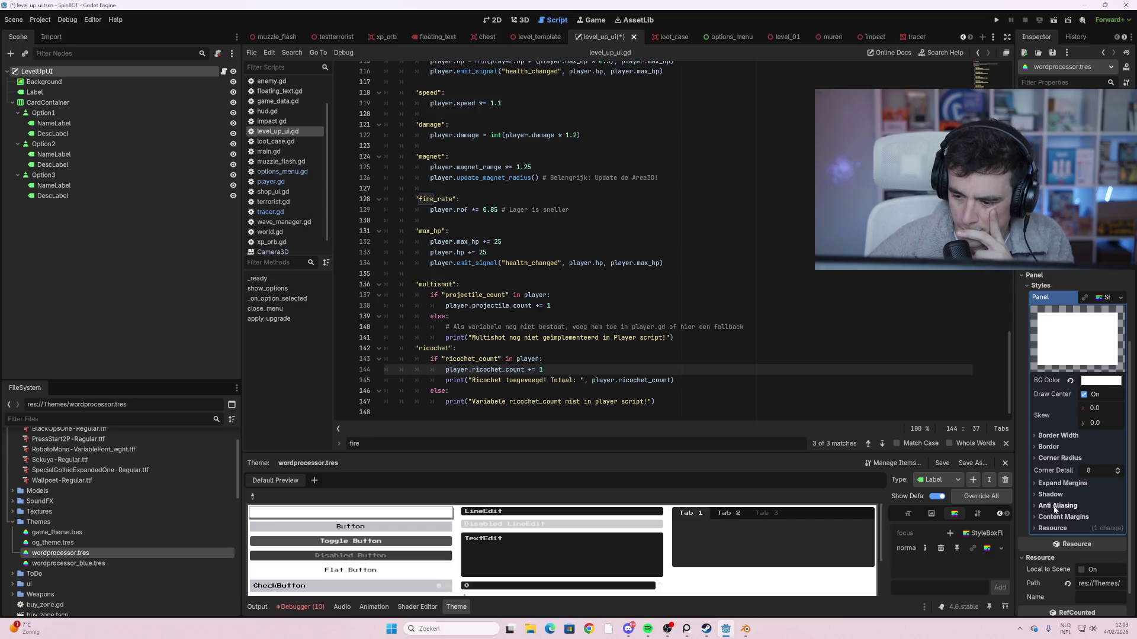
Save the level-up scene, playtest until the three upgrade cards show, then stop the game
{"action": "scroll", "coordinate": [1081, 517], "scroll_direction": "down", "scroll_amount": 2}
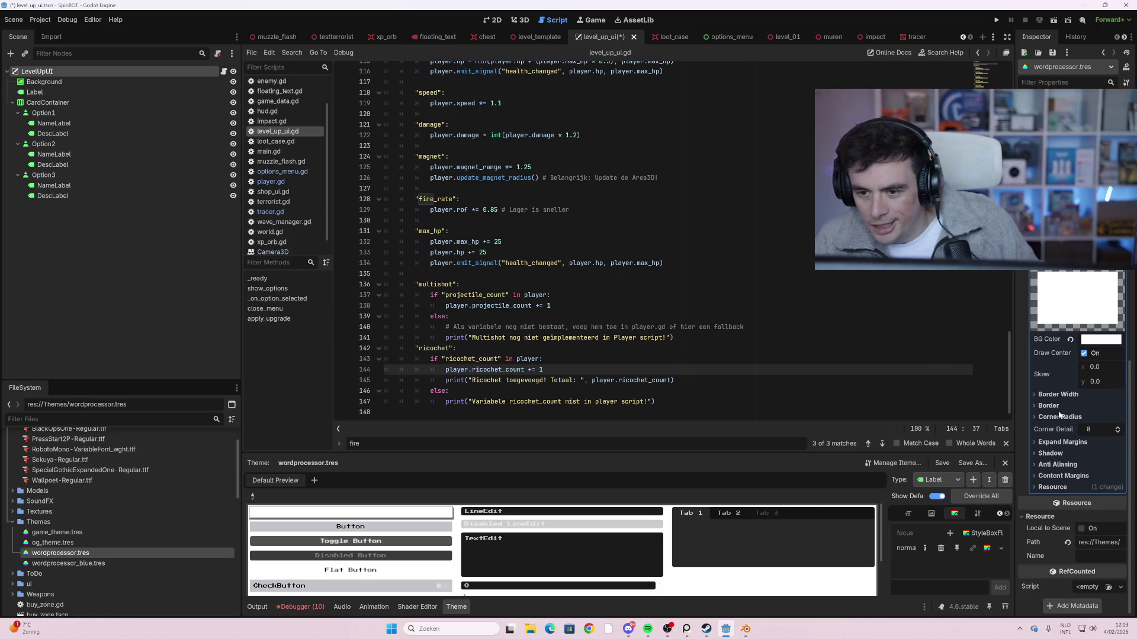
{"action": "scroll", "coordinate": [1069, 398], "scroll_direction": "up", "scroll_amount": 5}
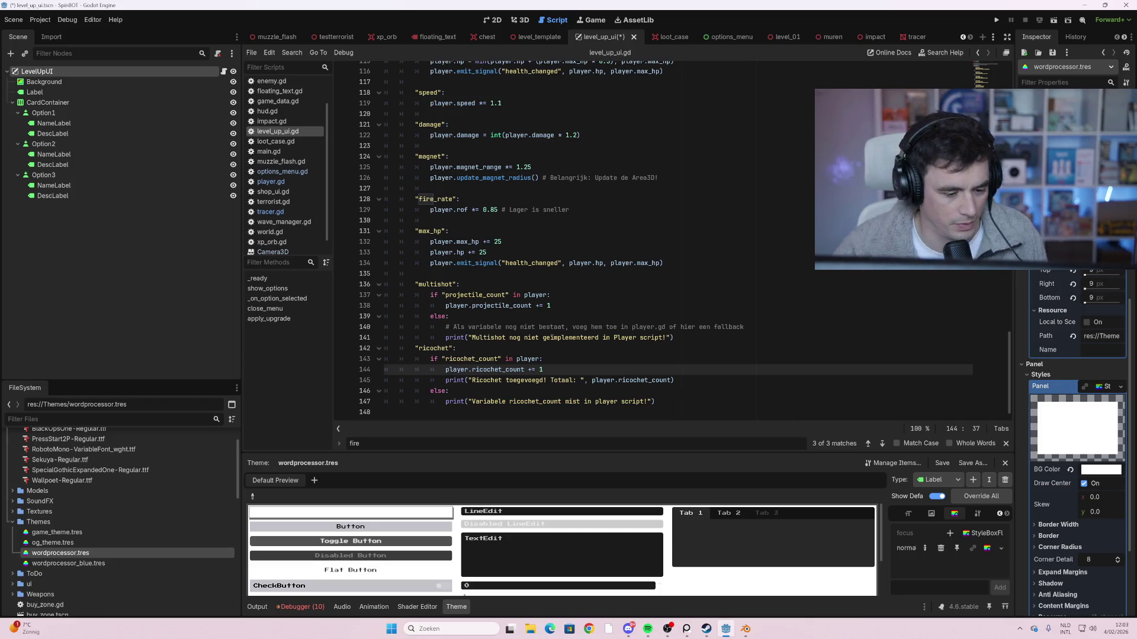
{"action": "left_click", "coordinate": [551, 295]}
{"action": "key", "text": "ctrl+s"}
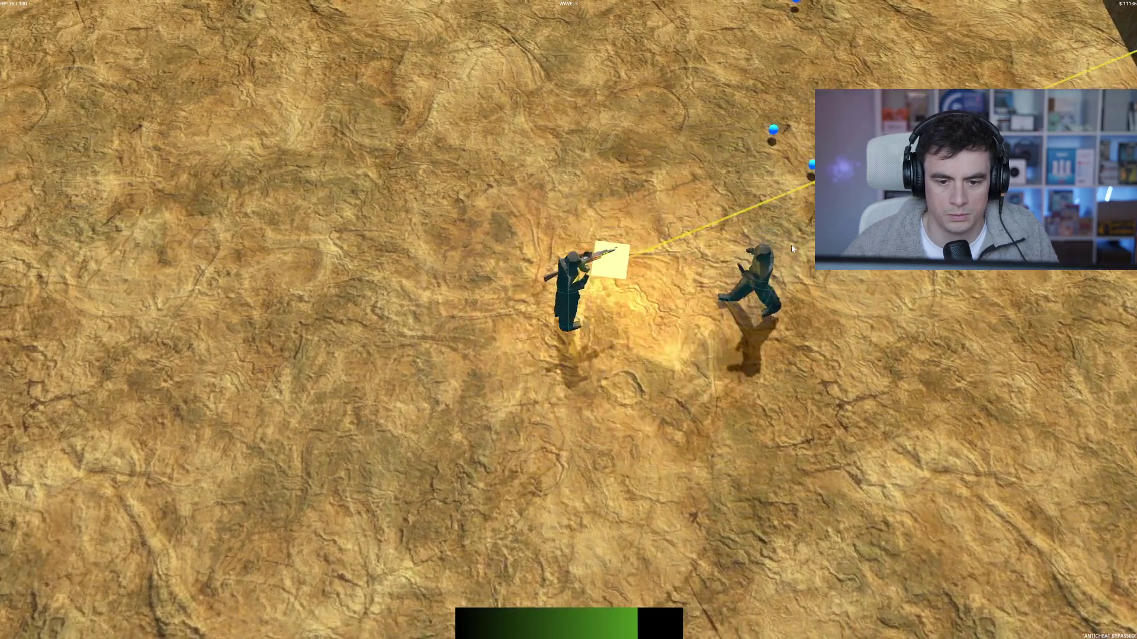
{"action": "left_click", "coordinate": [791, 244]}
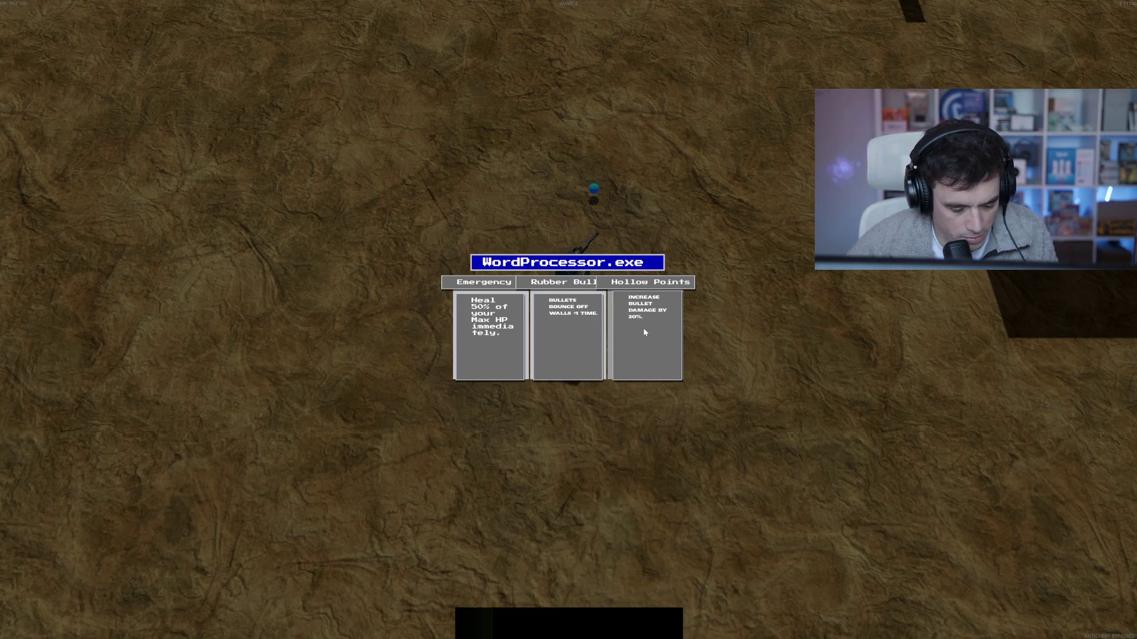
{"action": "key", "text": "F8"}
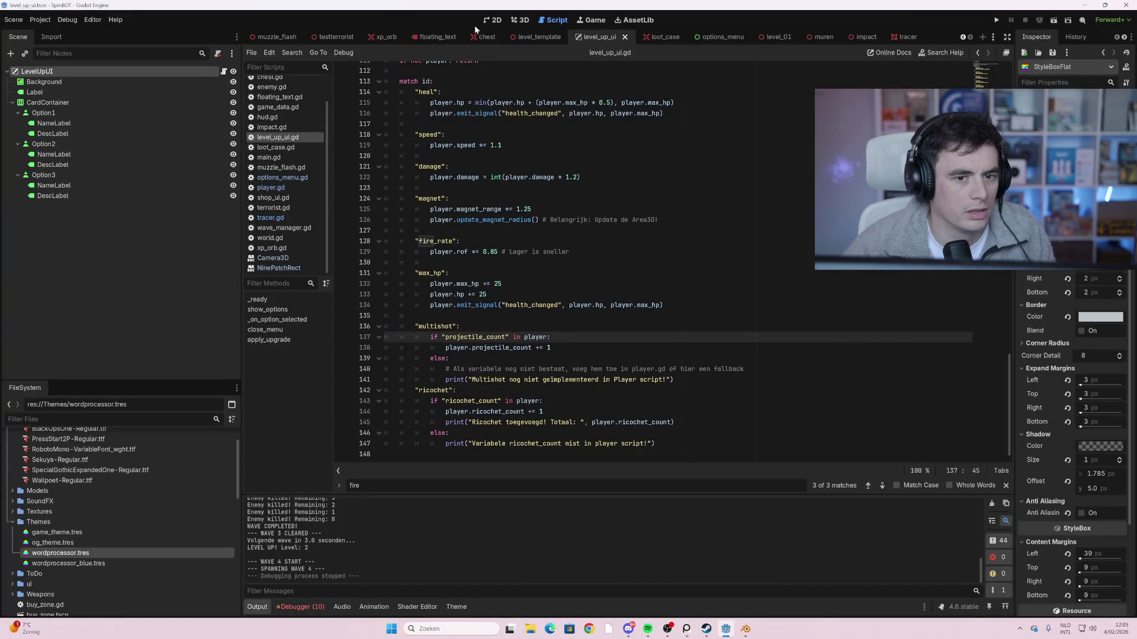
Apply wordprocessor.tres as the theme of Option3's DescLabel
{"action": "left_click", "coordinate": [81, 187]}
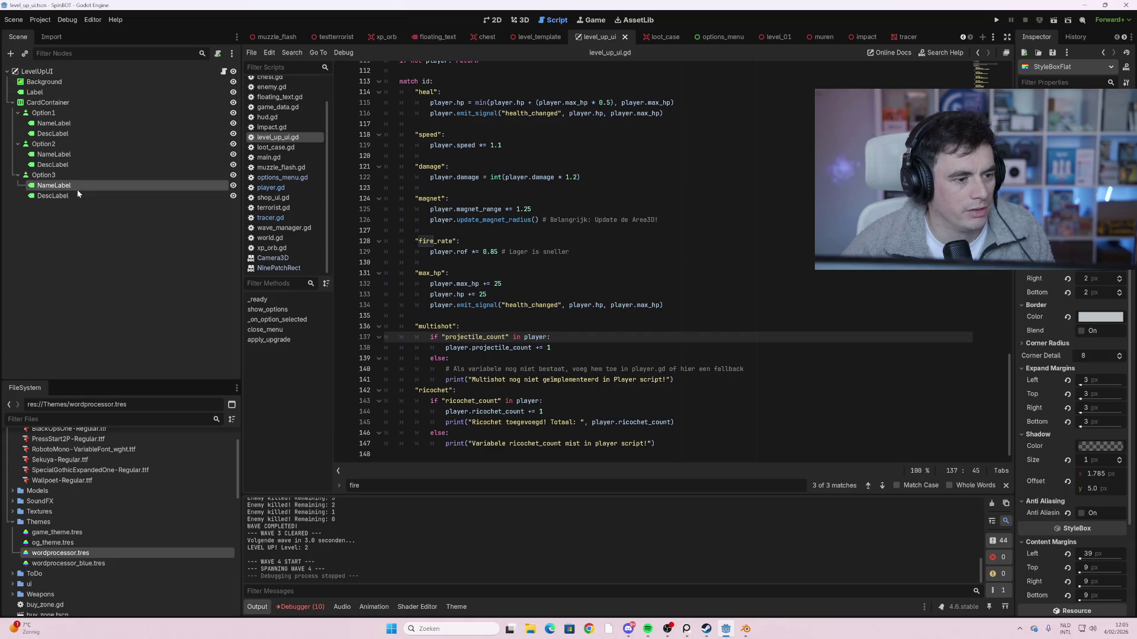
{"action": "left_click", "coordinate": [80, 197]}
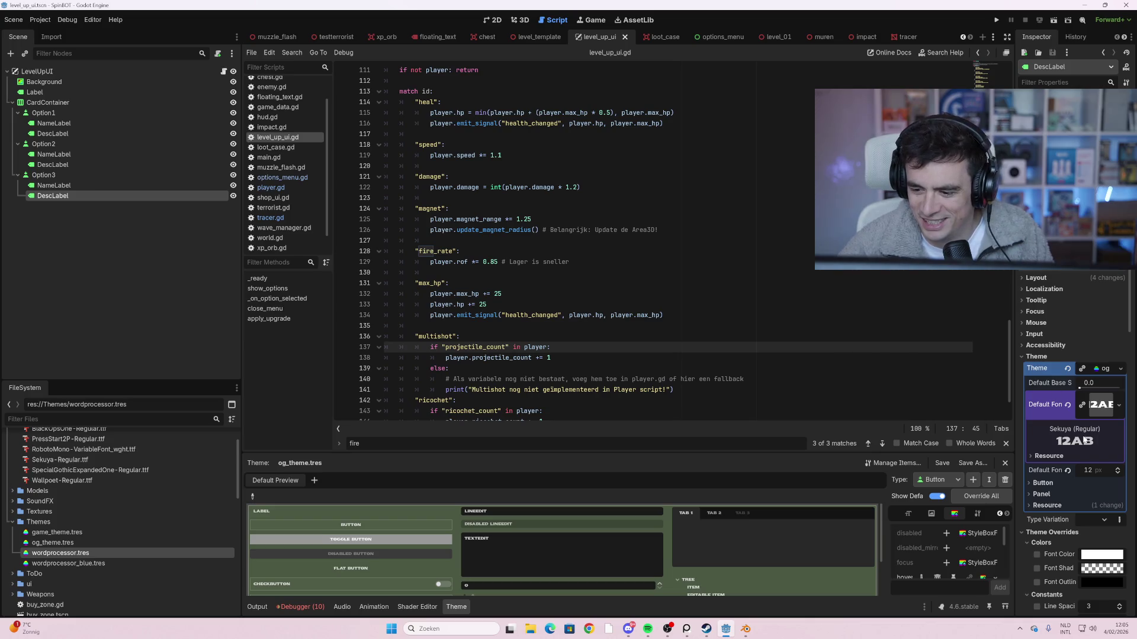
{"action": "left_click", "coordinate": [1120, 376]}
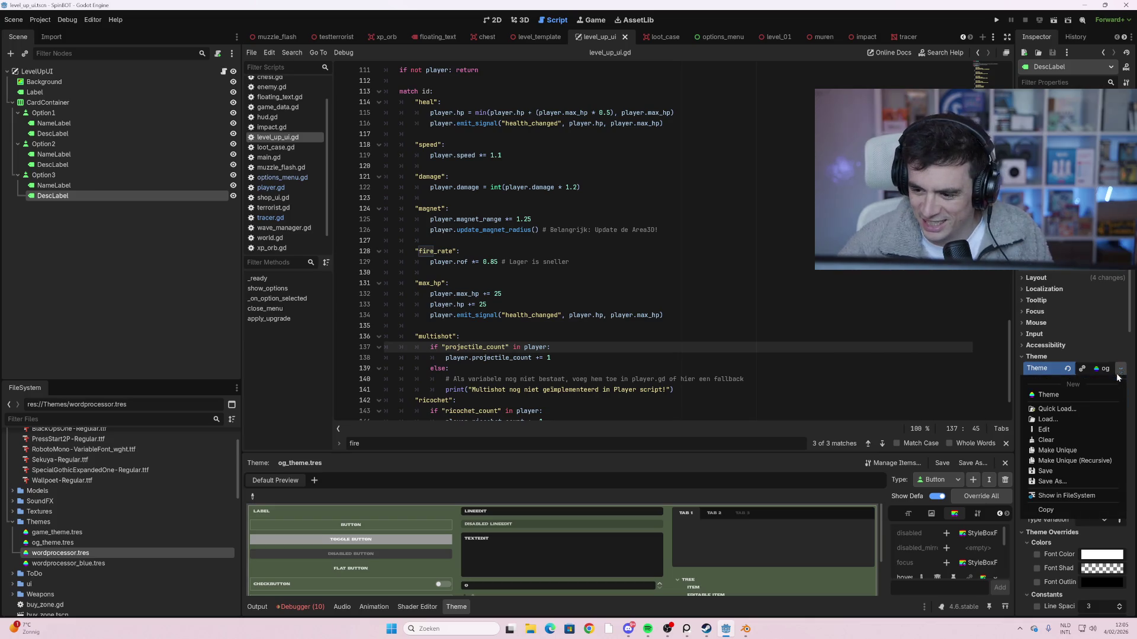
{"action": "left_click", "coordinate": [1060, 409]}
{"action": "left_click", "coordinate": [454, 211]}
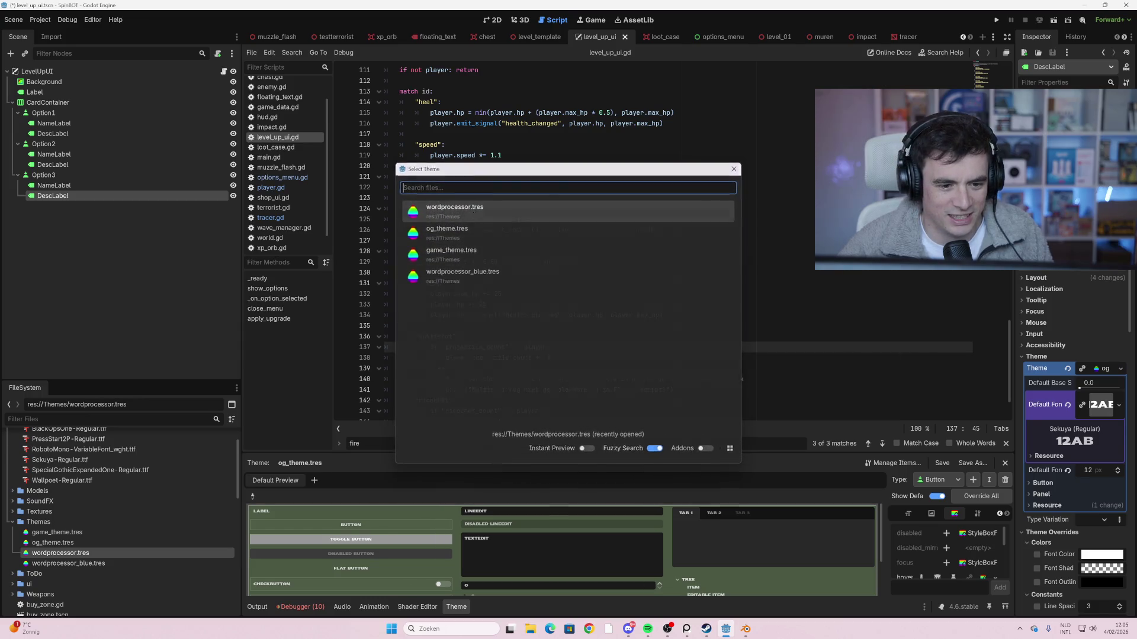
Apply wordprocessor.tres as the theme of Option2's DescLabel
{"action": "left_click", "coordinate": [57, 188]}
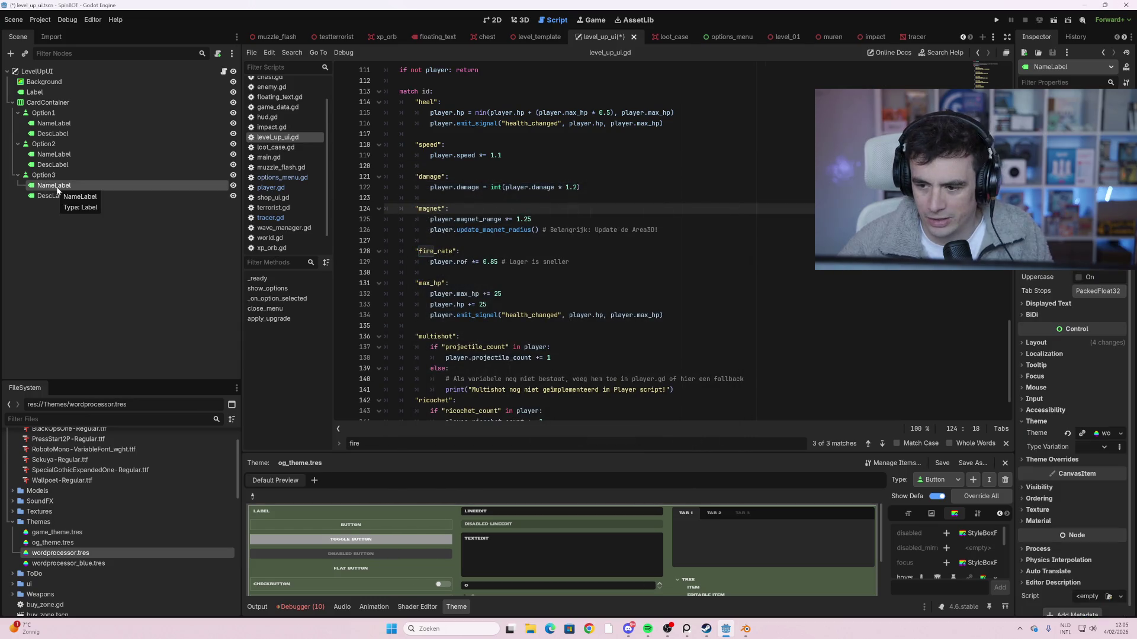
{"action": "left_click", "coordinate": [55, 155]}
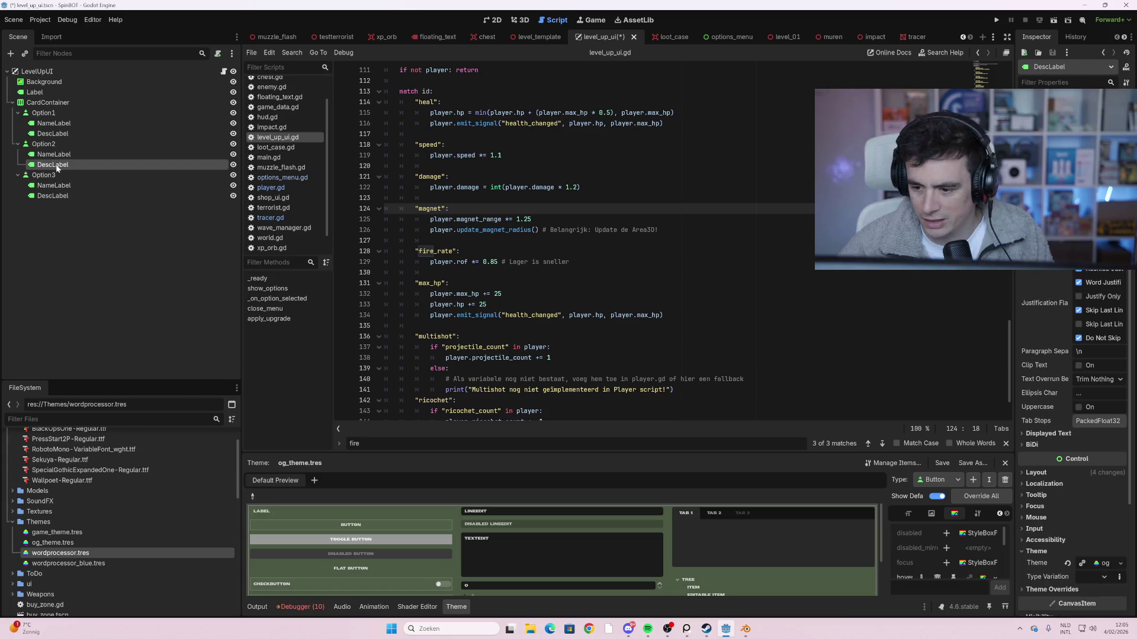
{"action": "left_click", "coordinate": [65, 167]}
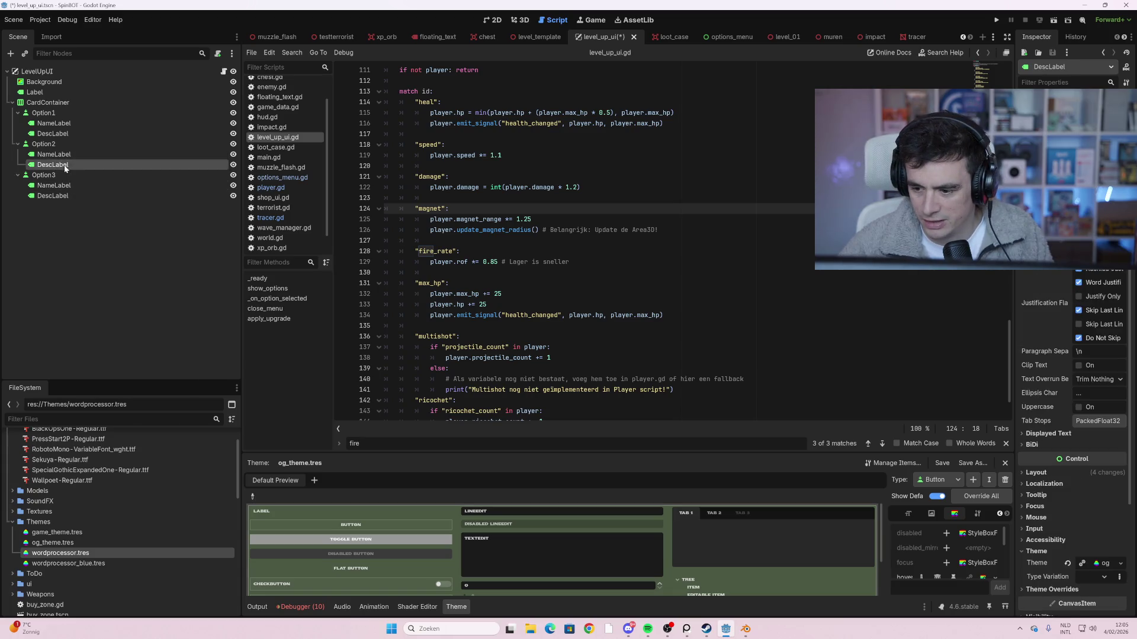
{"action": "left_click", "coordinate": [1119, 563]}
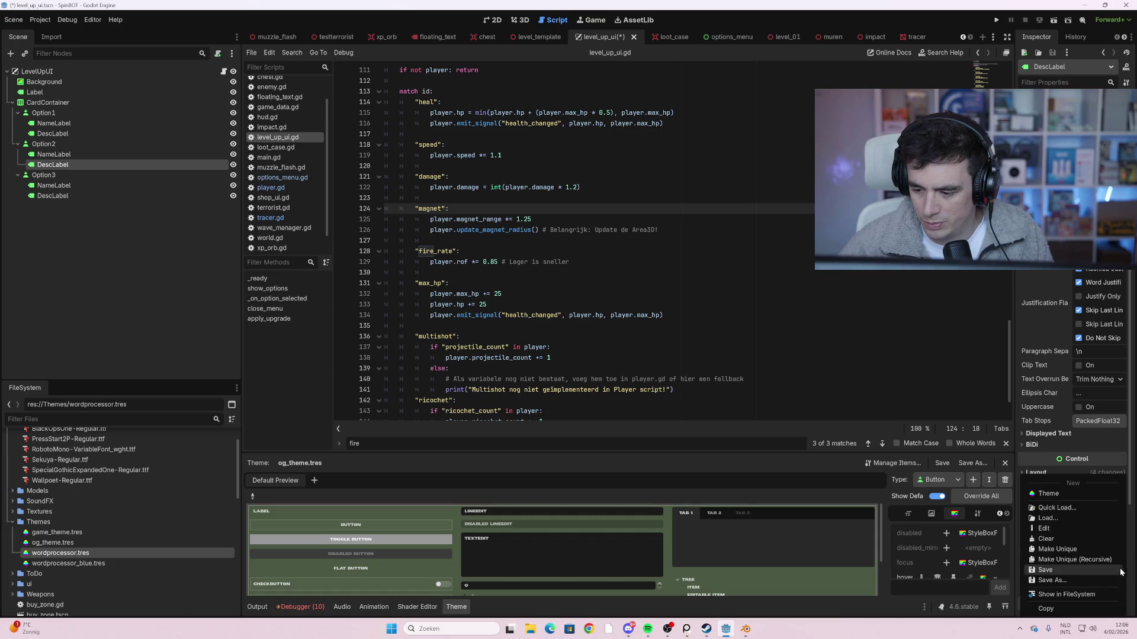
{"action": "left_click", "coordinate": [1072, 509]}
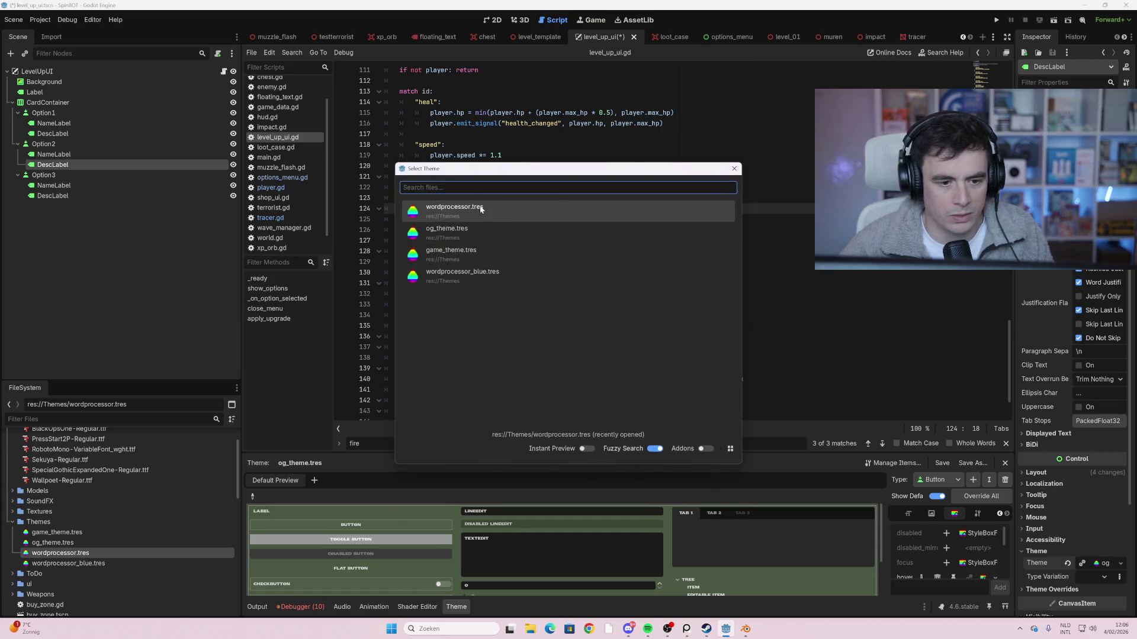
{"action": "left_click", "coordinate": [584, 232]}
Check the themes on Option1's labels, CardContainer, title Label and Background, then save the scene
{"action": "left_click", "coordinate": [102, 133]}
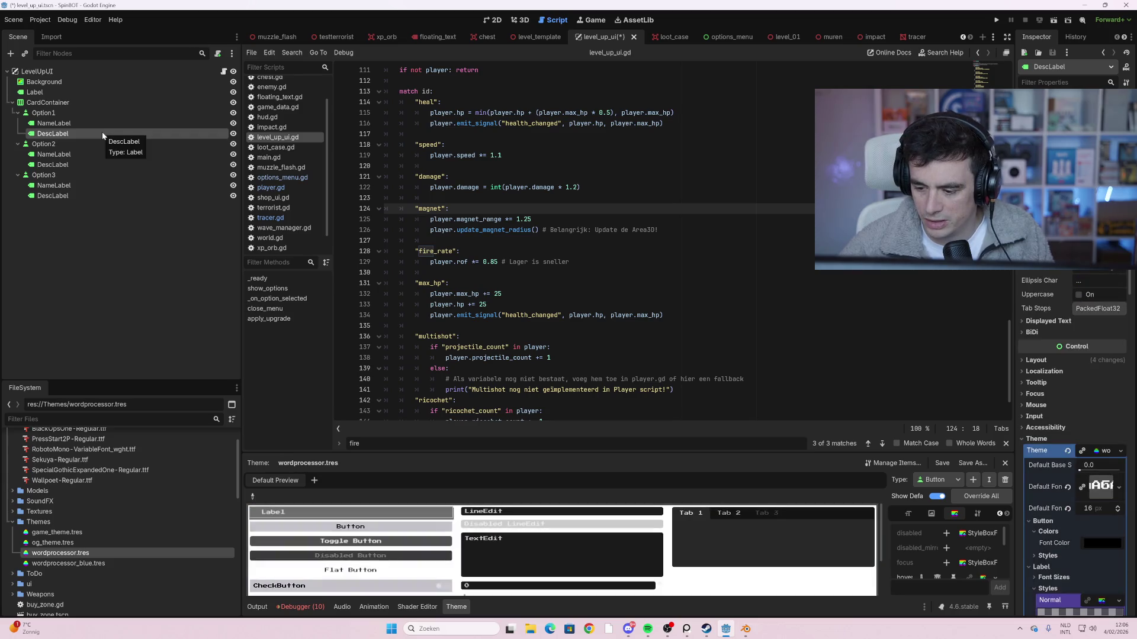
{"action": "left_click", "coordinate": [98, 123]}
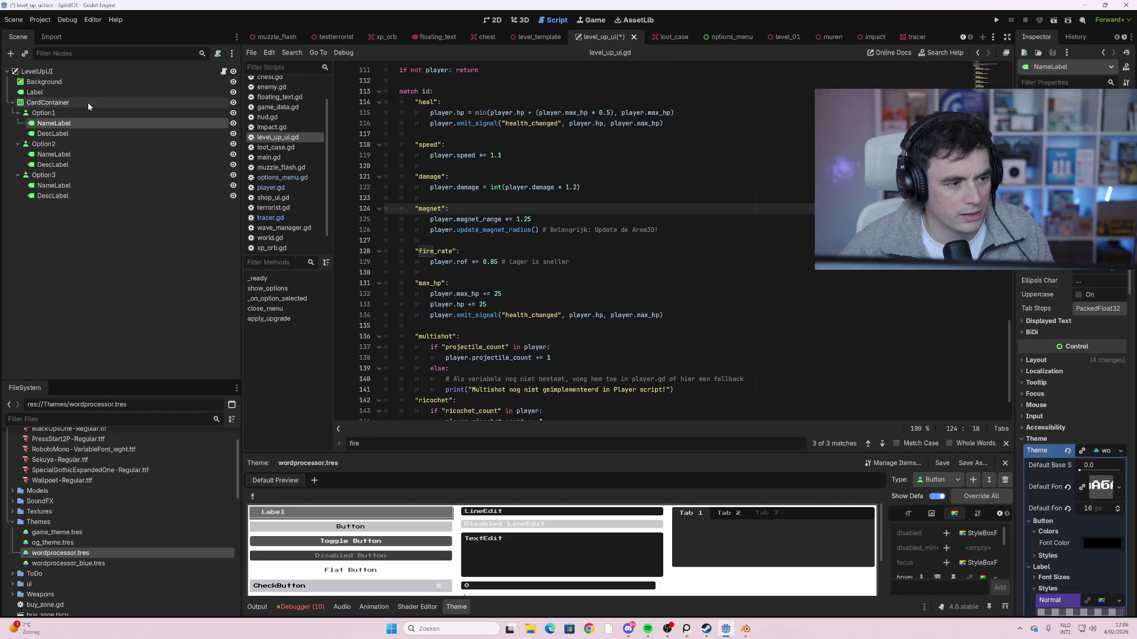
{"action": "left_click", "coordinate": [89, 102]}
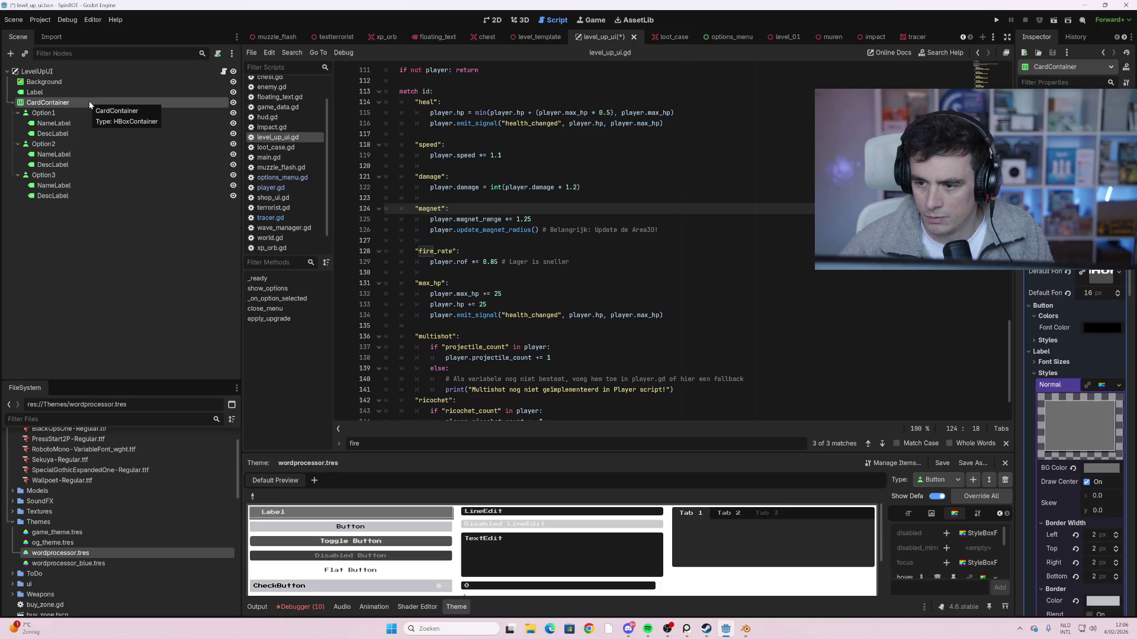
{"action": "left_click", "coordinate": [68, 92]}
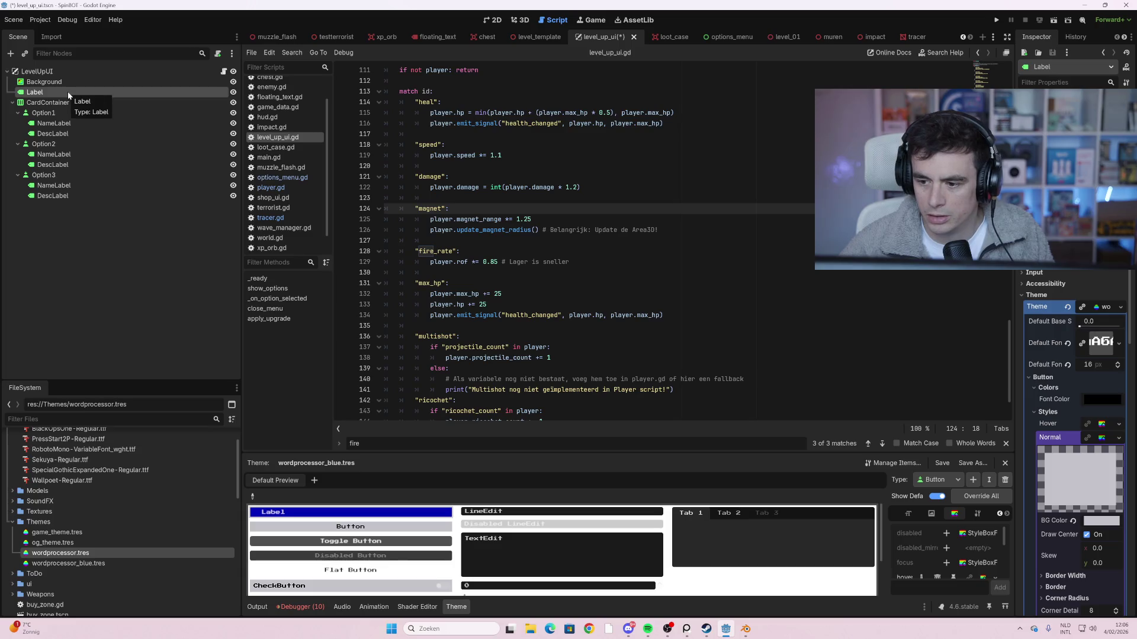
{"action": "left_click", "coordinate": [70, 84]}
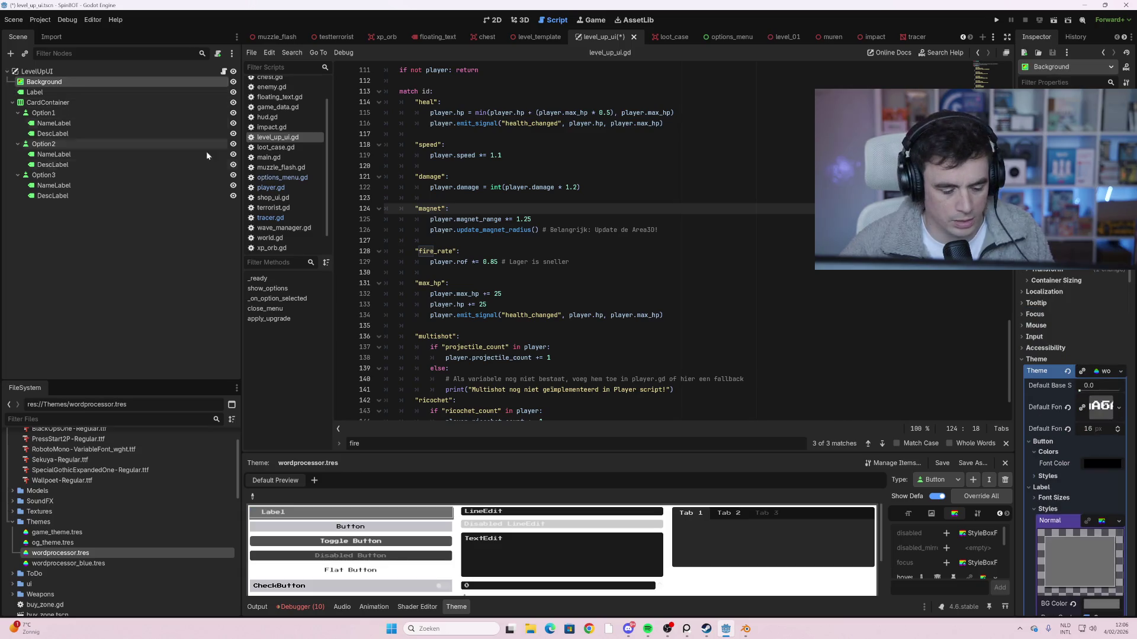
{"action": "key", "text": "ctrl+s"}
{"action": "left_click", "coordinate": [414, 325]}
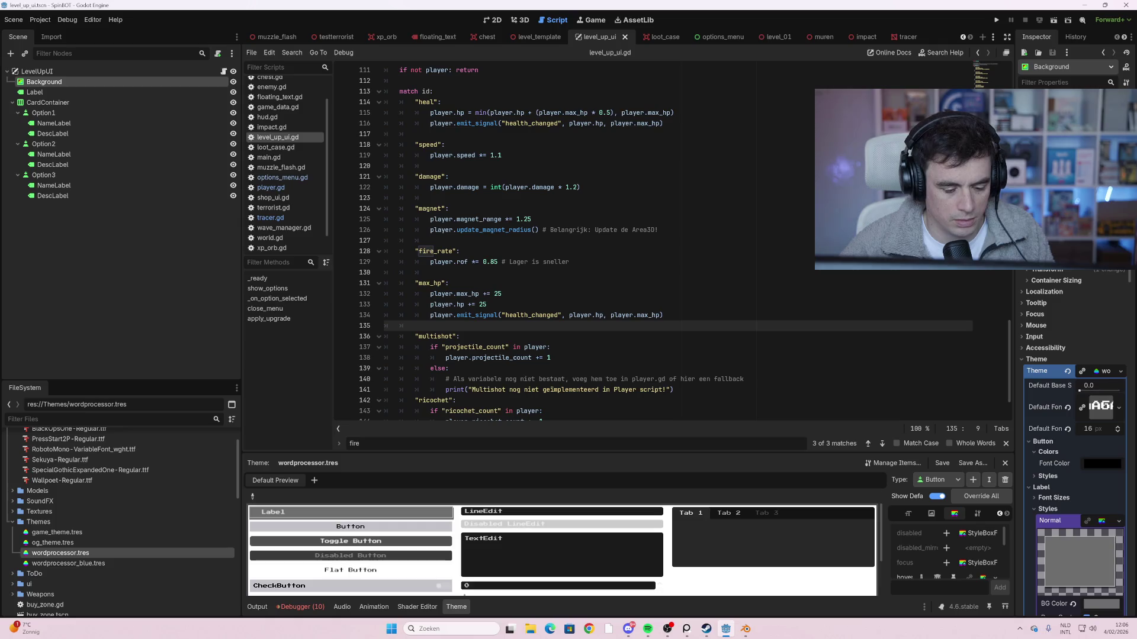
In the 2D view, scale the CardContainer up about 1.34× so the three cards grow
{"action": "left_click", "coordinate": [492, 21]}
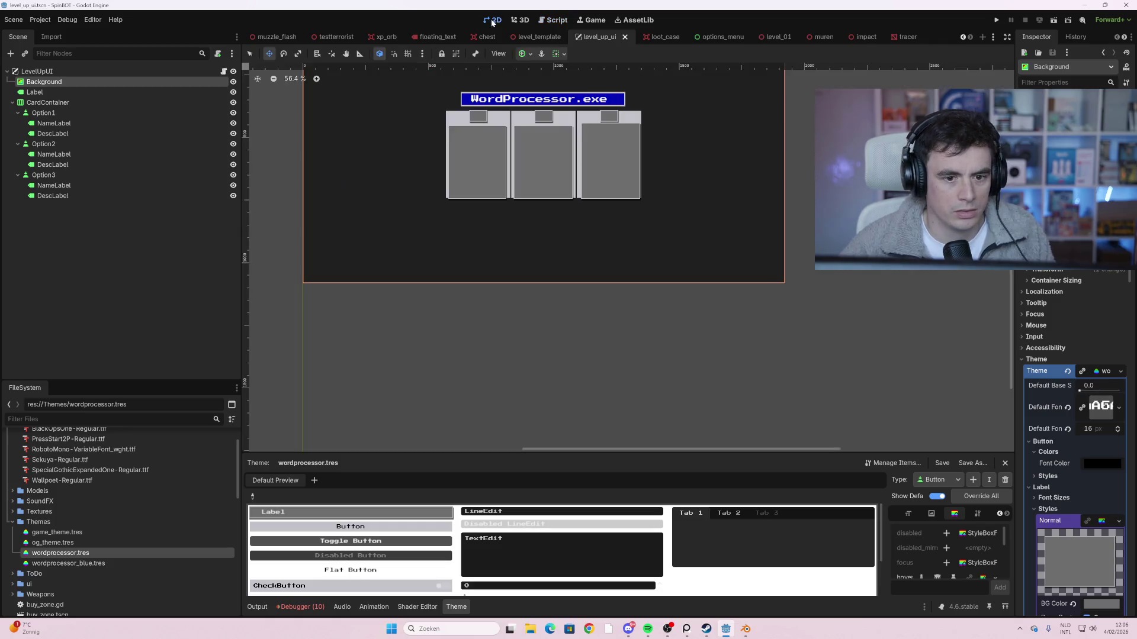
{"action": "scroll", "coordinate": [533, 178], "scroll_direction": "up", "scroll_amount": 1}
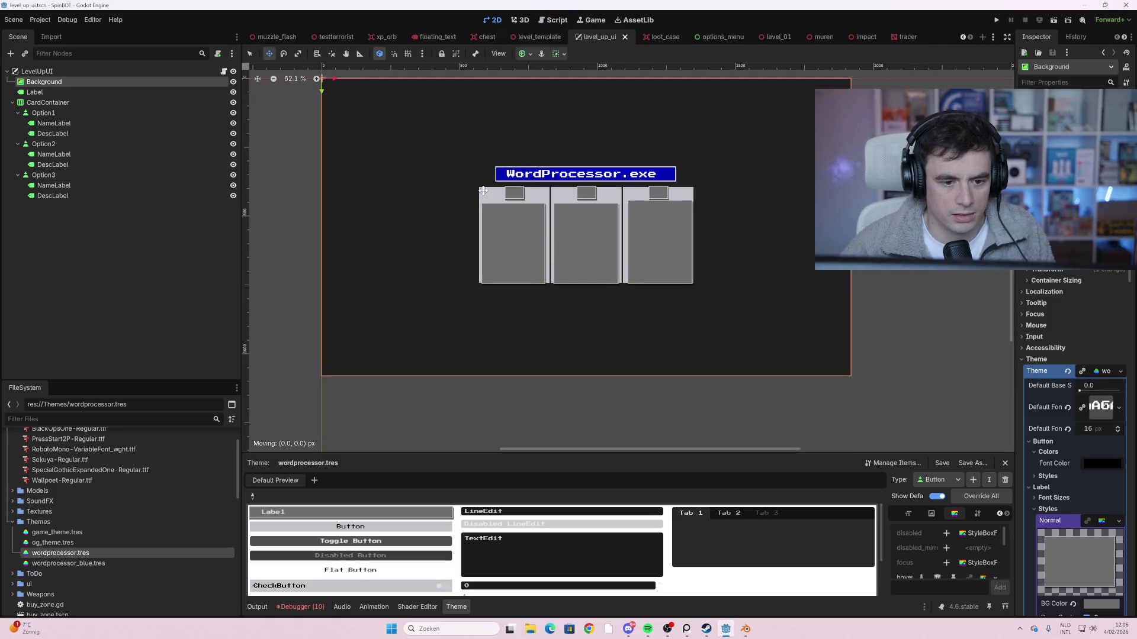
{"action": "left_click", "coordinate": [90, 70]}
{"action": "left_click", "coordinate": [102, 83]}
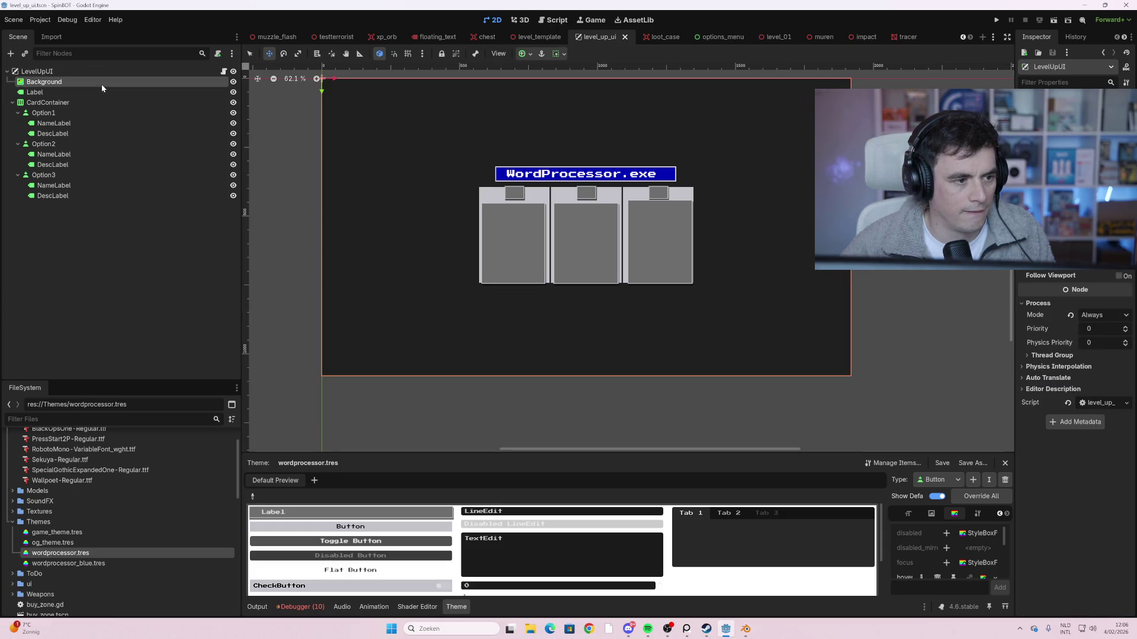
{"action": "left_click", "coordinate": [98, 101]}
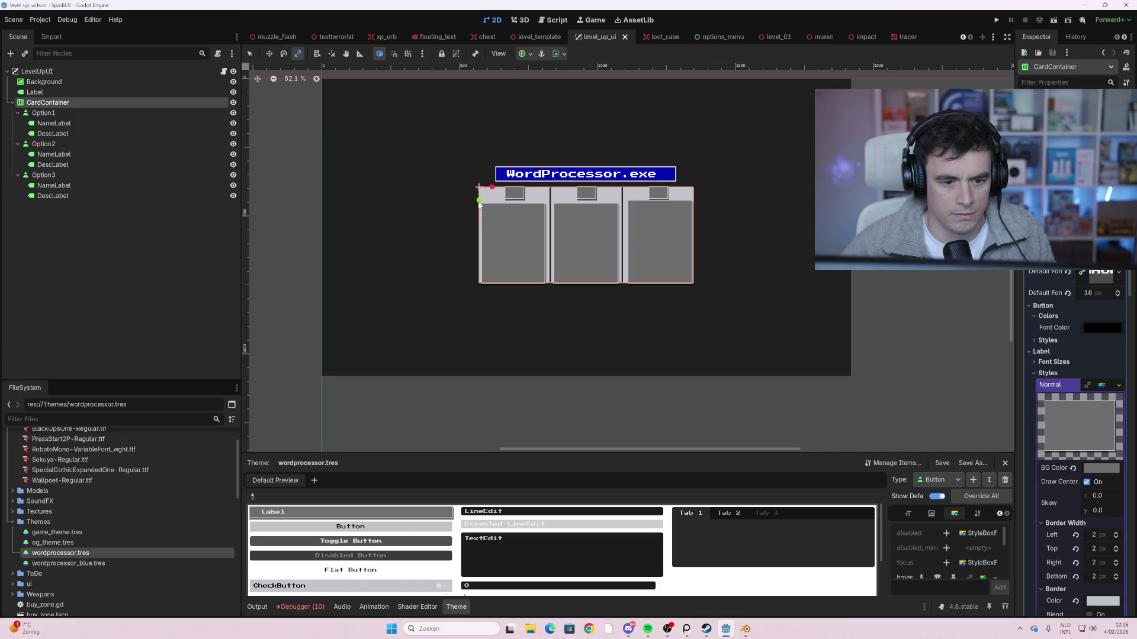
{"action": "mouse_move", "coordinate": [478, 203]}
{"action": "left_mouse_down"}
{"action": "mouse_move", "coordinate": [481, 215]}
{"action": "mouse_move", "coordinate": [497, 188]}
{"action": "mouse_move", "coordinate": [479, 202]}
{"action": "left_mouse_up"}
Anchor the CardContainer to the Center preset after trying other anchor options
{"action": "left_click", "coordinate": [529, 55]}
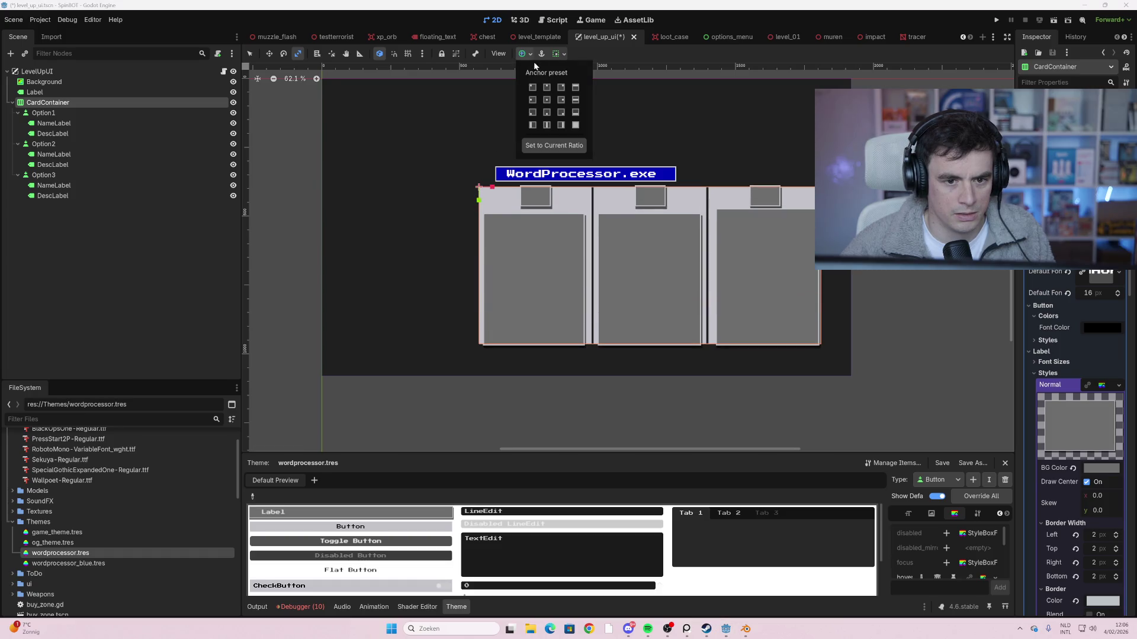
{"action": "left_click", "coordinate": [546, 101]}
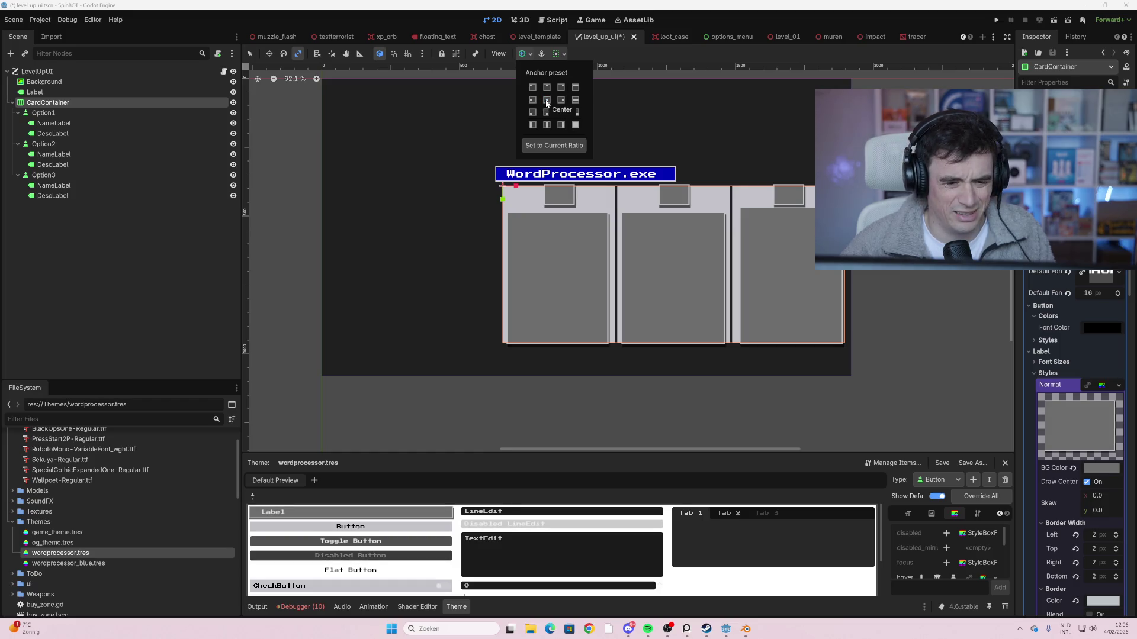
{"action": "left_click", "coordinate": [547, 99]}
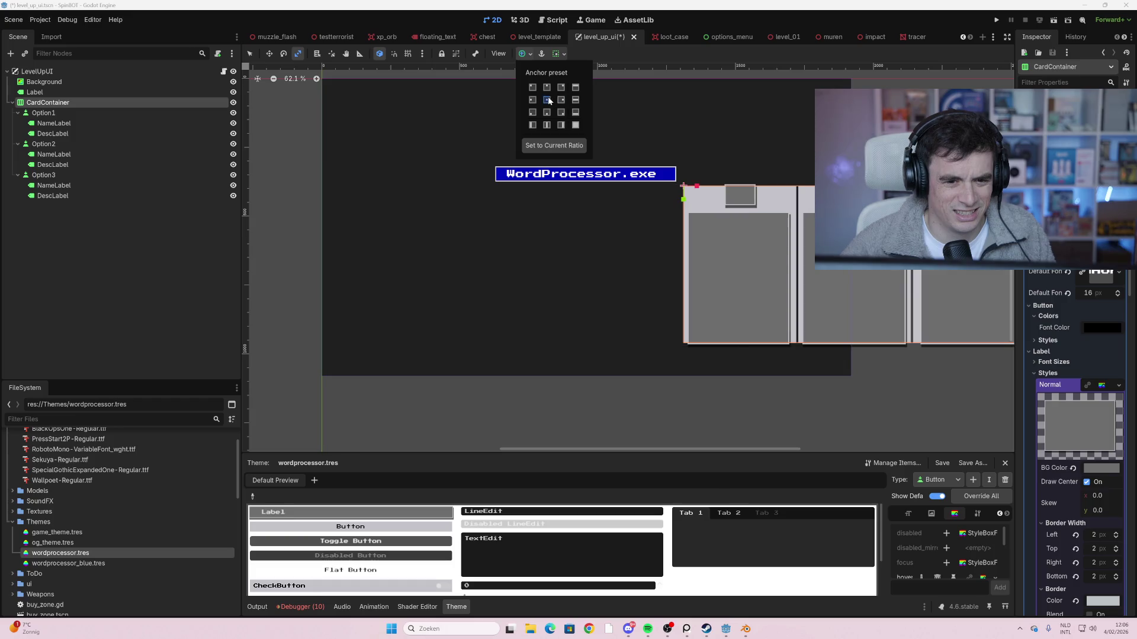
{"action": "left_click", "coordinate": [533, 100]}
{"action": "left_click", "coordinate": [547, 100]}
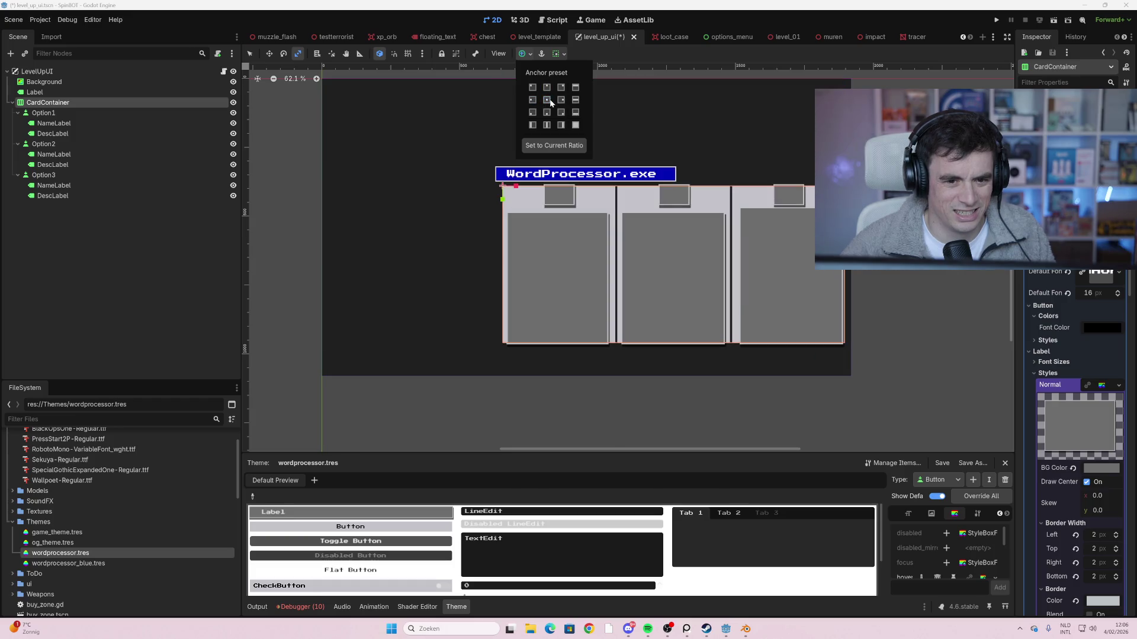
{"action": "left_click", "coordinate": [548, 115]}
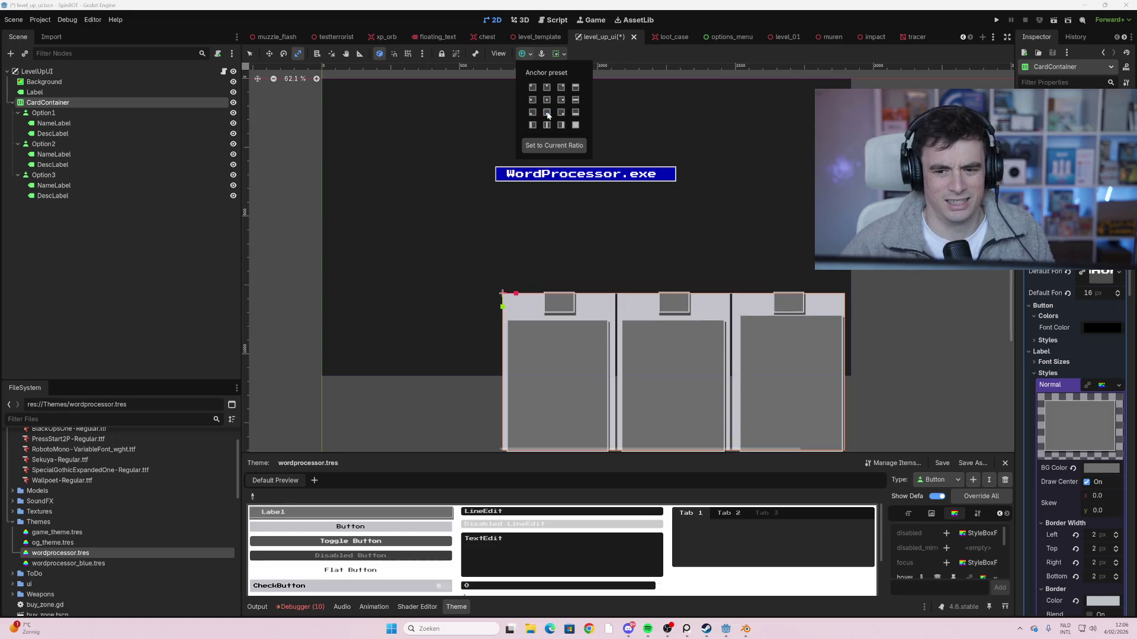
{"action": "left_click", "coordinate": [546, 102]}
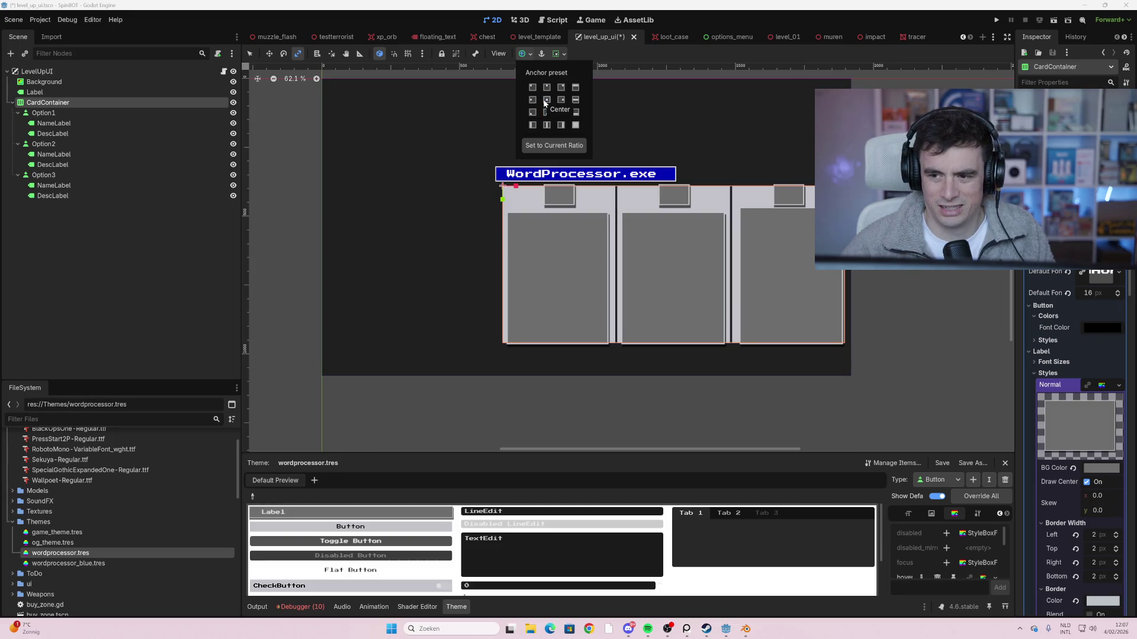
{"action": "key", "text": "Escape"}
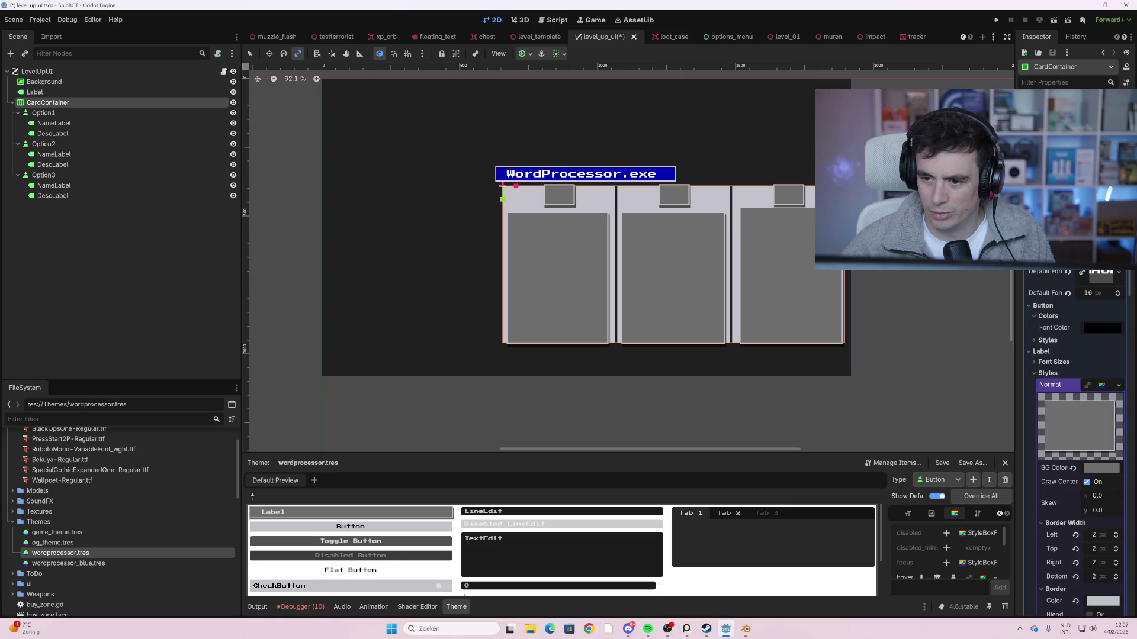
Inspect the container's ordering and texture settings and test a resize before undoing it
{"action": "scroll", "coordinate": [1075, 444], "scroll_direction": "down", "scroll_amount": 5}
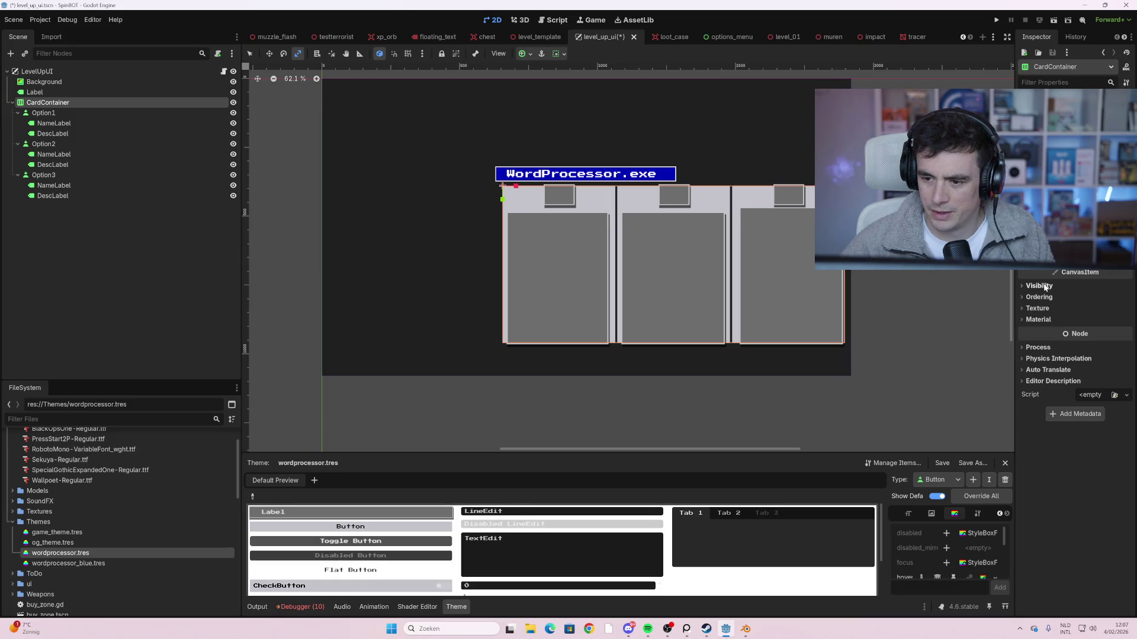
{"action": "left_click", "coordinate": [1039, 297]}
{"action": "left_click", "coordinate": [1039, 297]}
{"action": "left_click", "coordinate": [1045, 309]}
{"action": "left_click", "coordinate": [1039, 309]}
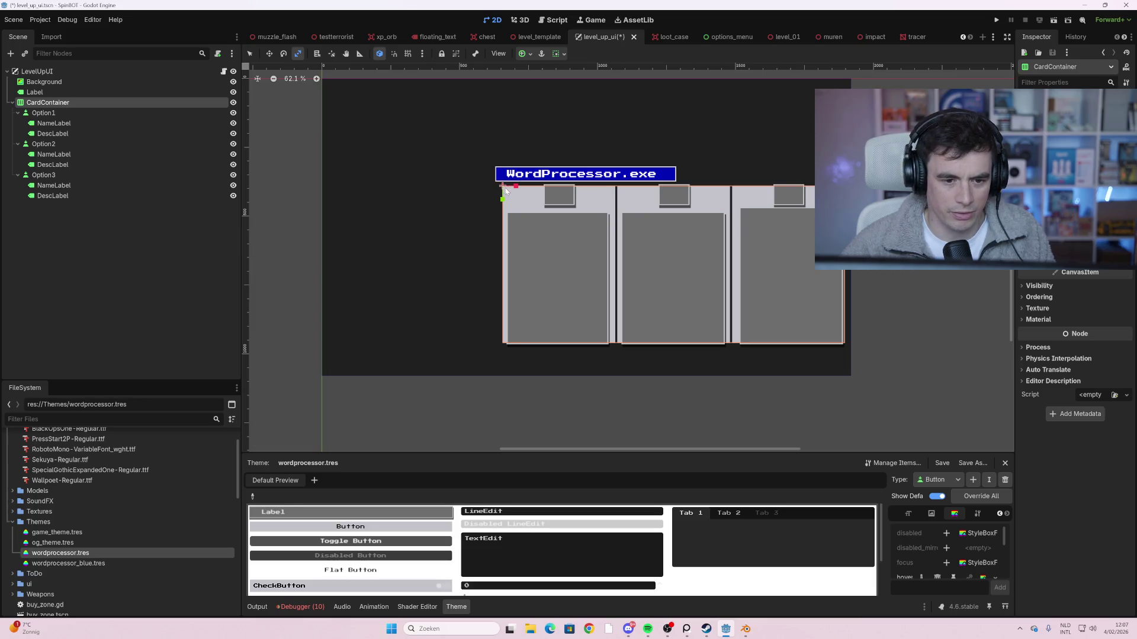
{"action": "mouse_move", "coordinate": [505, 189]}
{"action": "left_mouse_down"}
{"action": "mouse_move", "coordinate": [249, 195]}
{"action": "mouse_move", "coordinate": [495, 192]}
{"action": "left_mouse_up"}
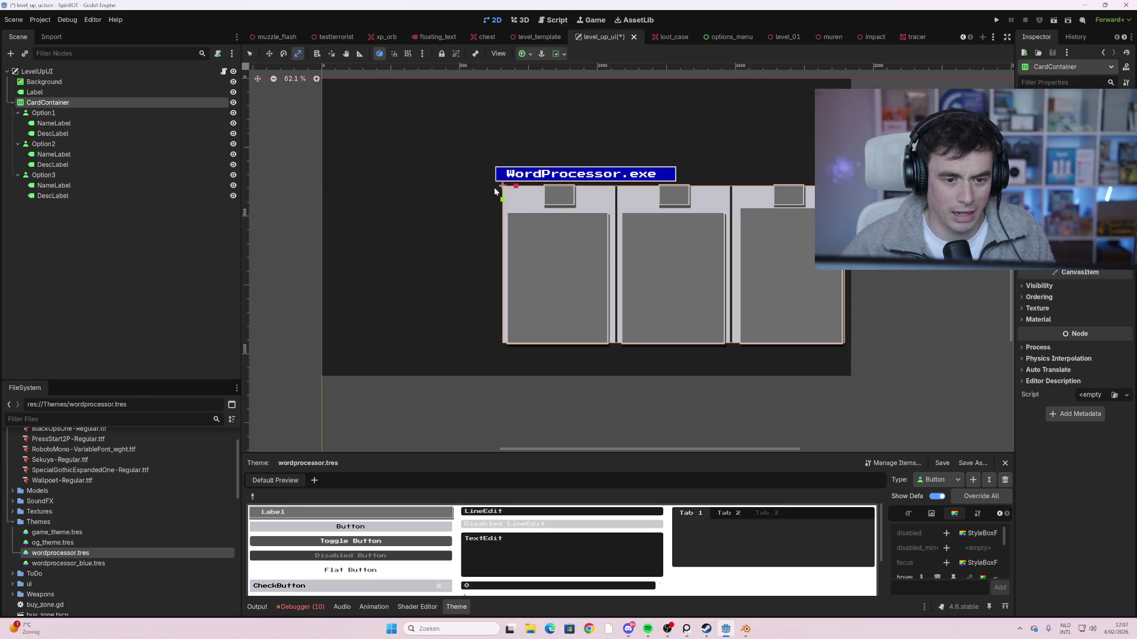
{"action": "left_click", "coordinate": [253, 53]}
Move the CardContainer left toward the centre of the canvas
{"action": "left_click", "coordinate": [587, 229]}
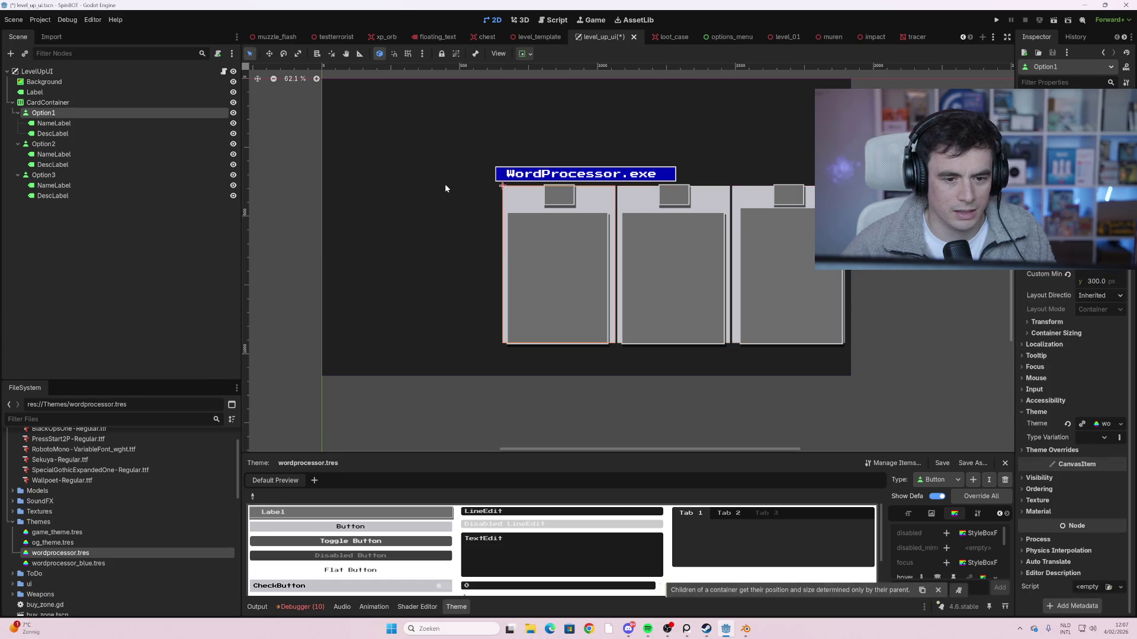
{"action": "left_click", "coordinate": [90, 116]}
{"action": "left_click", "coordinate": [515, 200]}
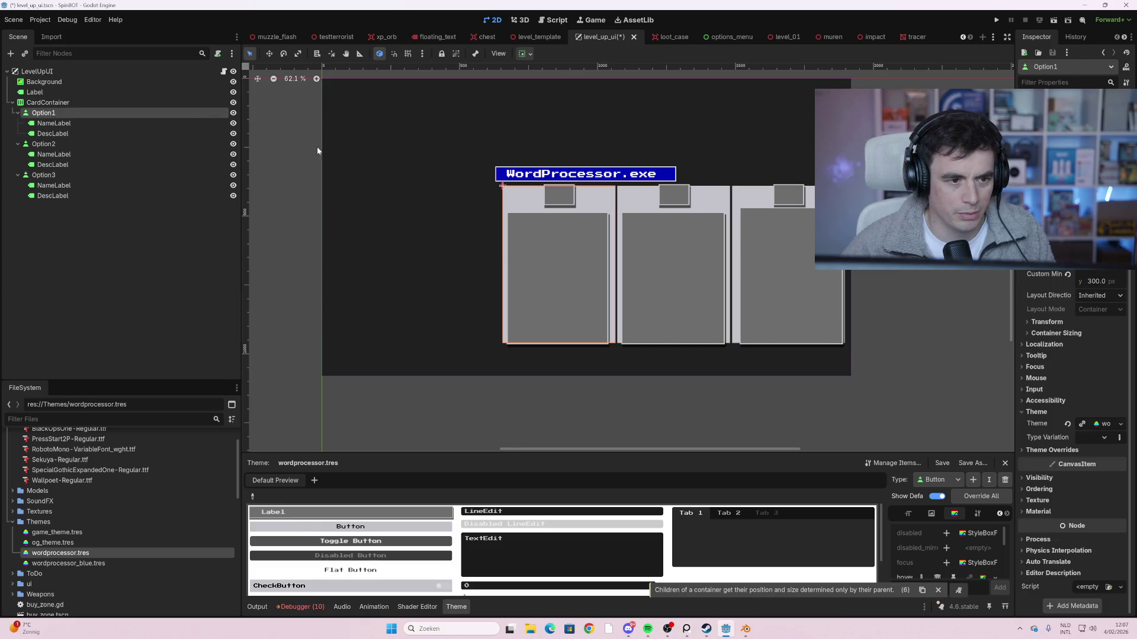
{"action": "left_click", "coordinate": [118, 102]}
{"action": "left_click", "coordinate": [270, 55]}
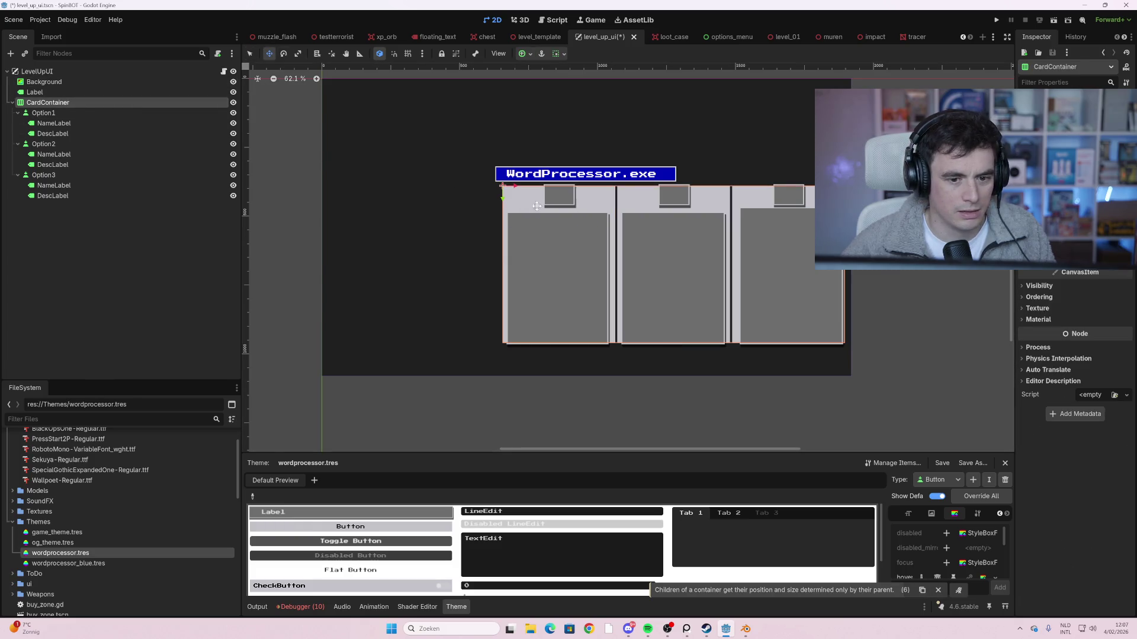
{"action": "left_click_drag", "start_coordinate": [517, 201], "coordinate": [430, 202]}
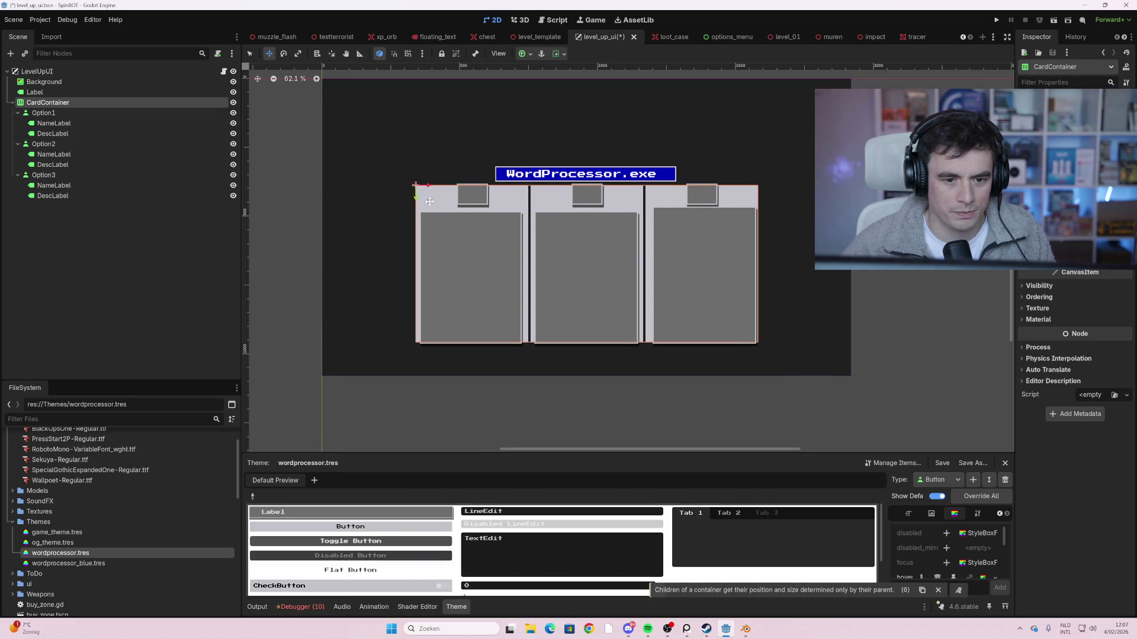
Raise the WordProcessor.exe title and the card row beneath it, then save and run
{"action": "left_click", "coordinate": [83, 92]}
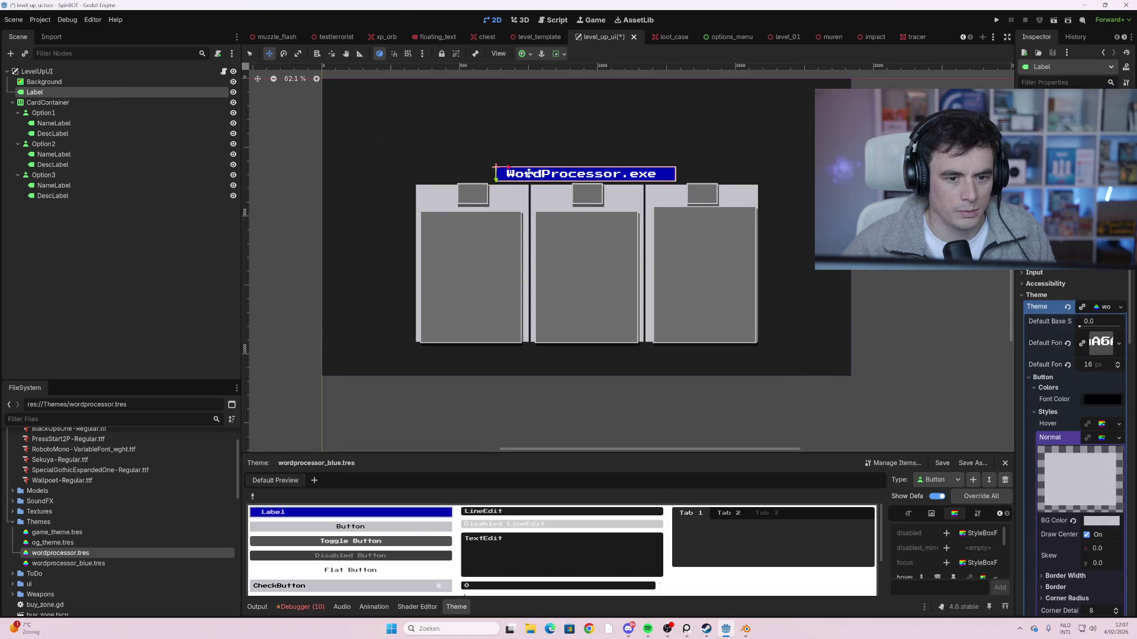
{"action": "mouse_move", "coordinate": [529, 174]}
{"action": "left_mouse_down"}
{"action": "mouse_move", "coordinate": [521, 133]}
{"action": "mouse_move", "coordinate": [522, 144]}
{"action": "left_mouse_up"}
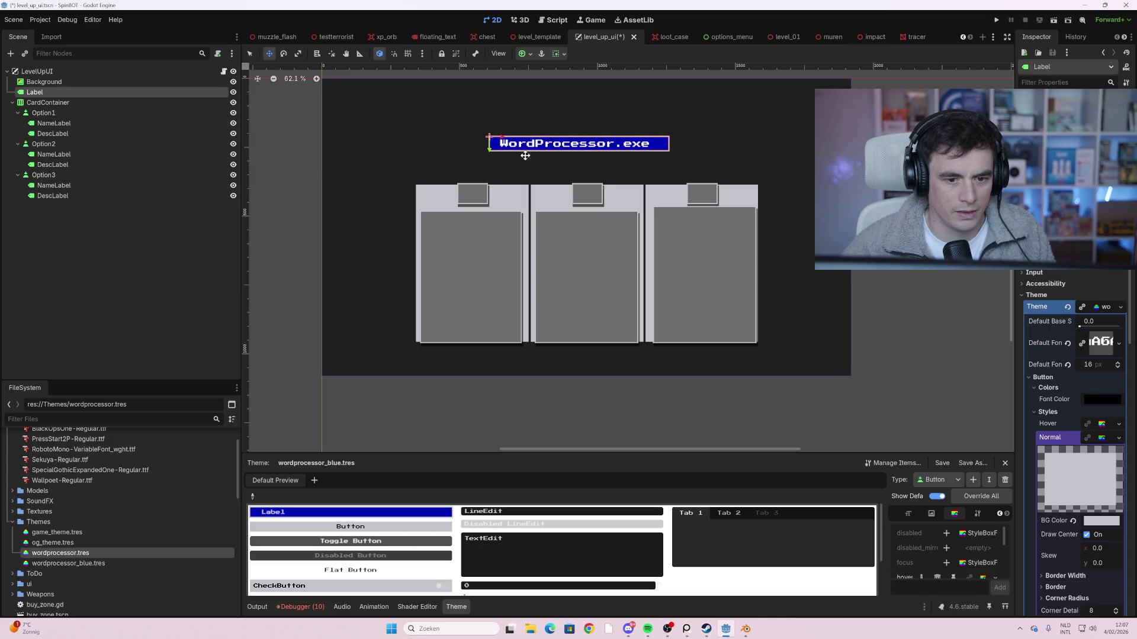
{"action": "left_click", "coordinate": [48, 103]}
{"action": "left_click_drag", "start_coordinate": [480, 207], "coordinate": [477, 175]}
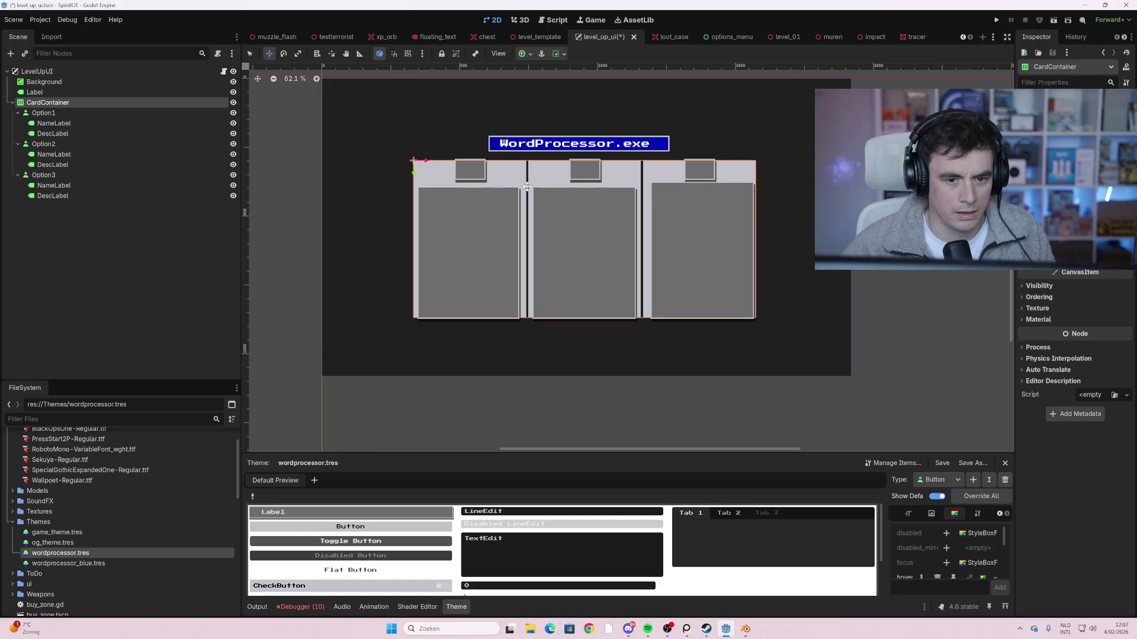
{"action": "key", "text": "F5"}
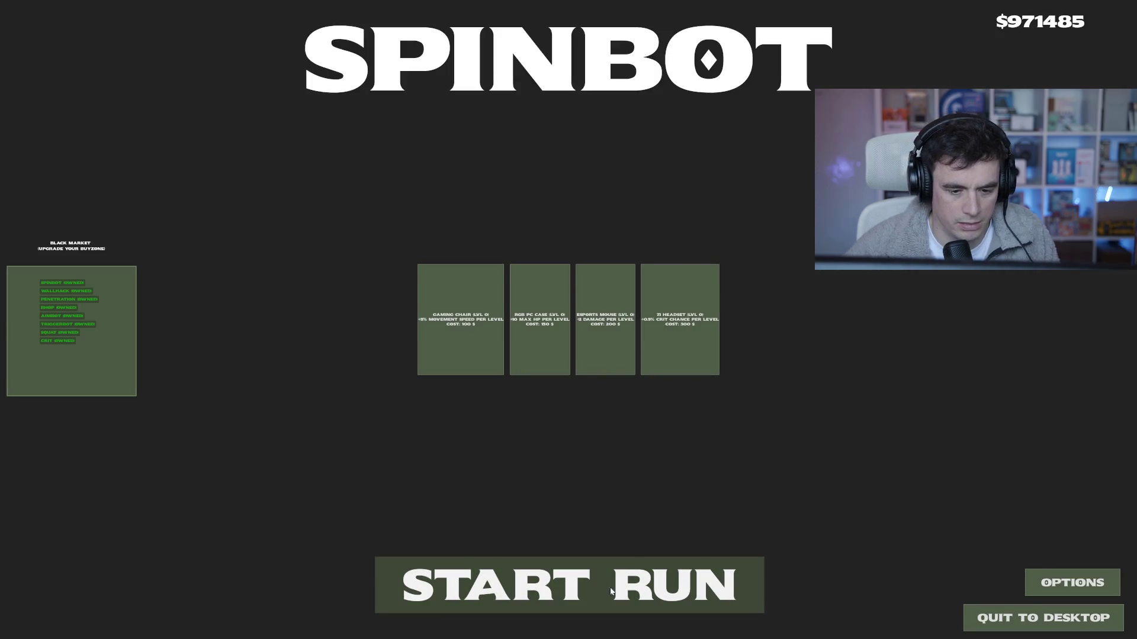
Start a new run, collect the yellow loot box and shoot enemies to clear wave 1
{"action": "left_click", "coordinate": [533, 585]}
{"action": "key", "text": "a"}
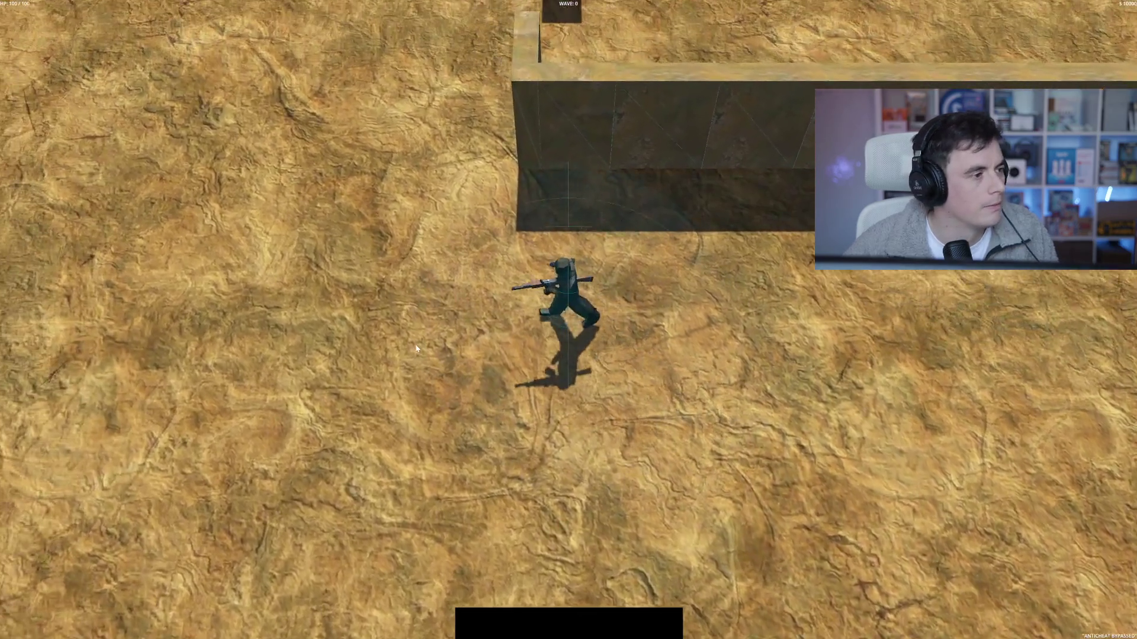
{"action": "key", "text": "d"}
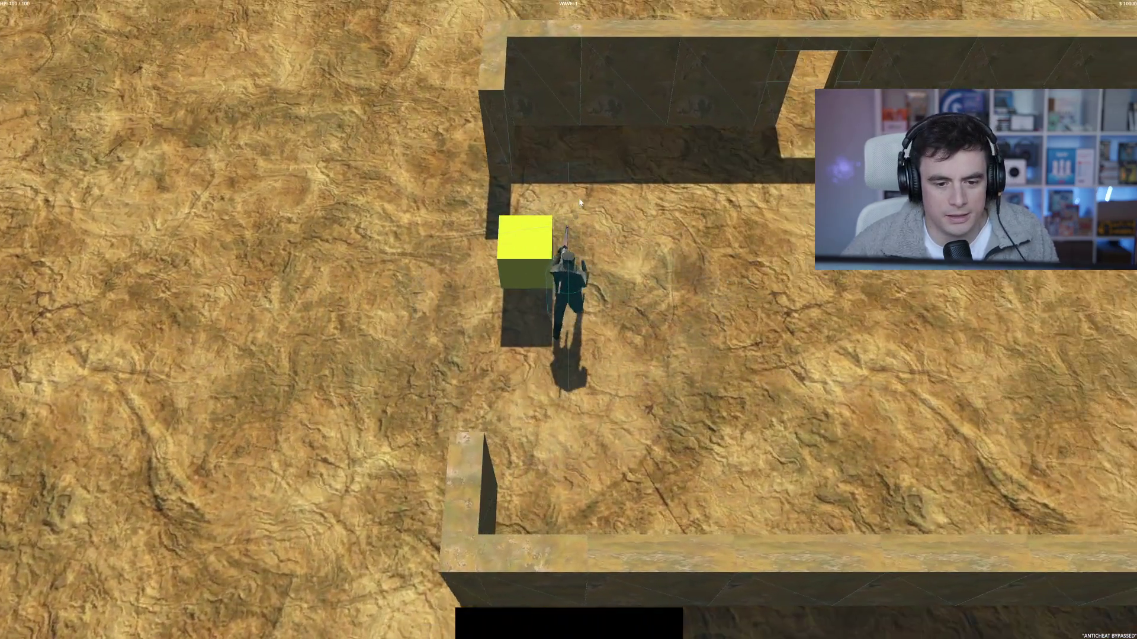
{"action": "key", "text": "space"}
{"action": "key", "text": "w"}
{"action": "key", "text": "a"}
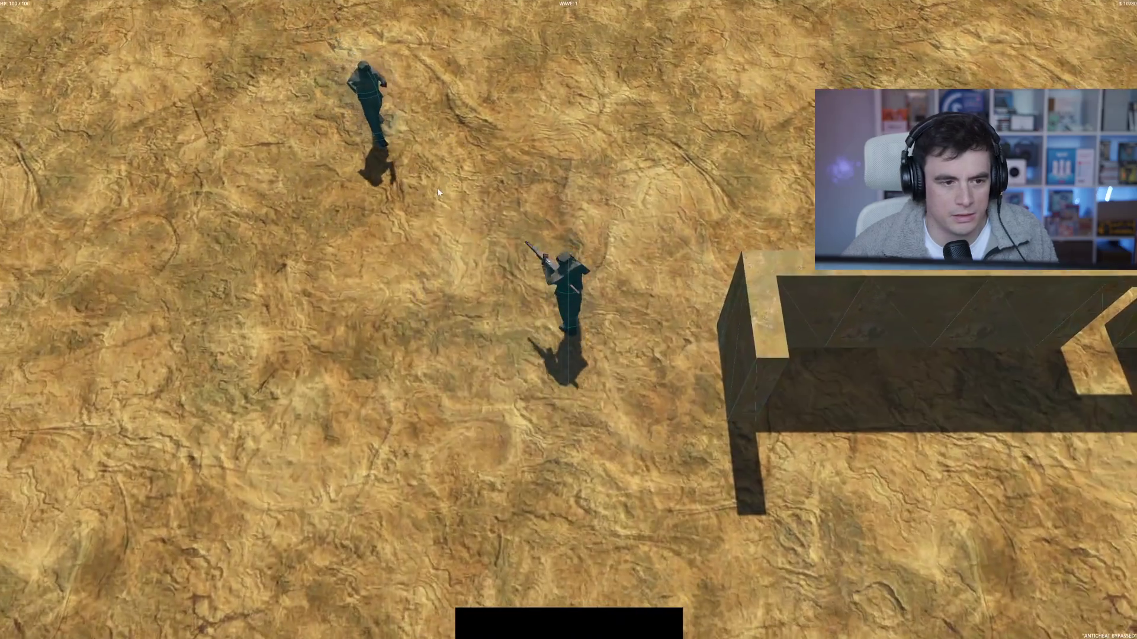
{"action": "key", "text": "s"}
{"action": "left_click", "coordinate": [481, 153]}
{"action": "key", "text": "s"}
{"action": "key", "text": "w"}
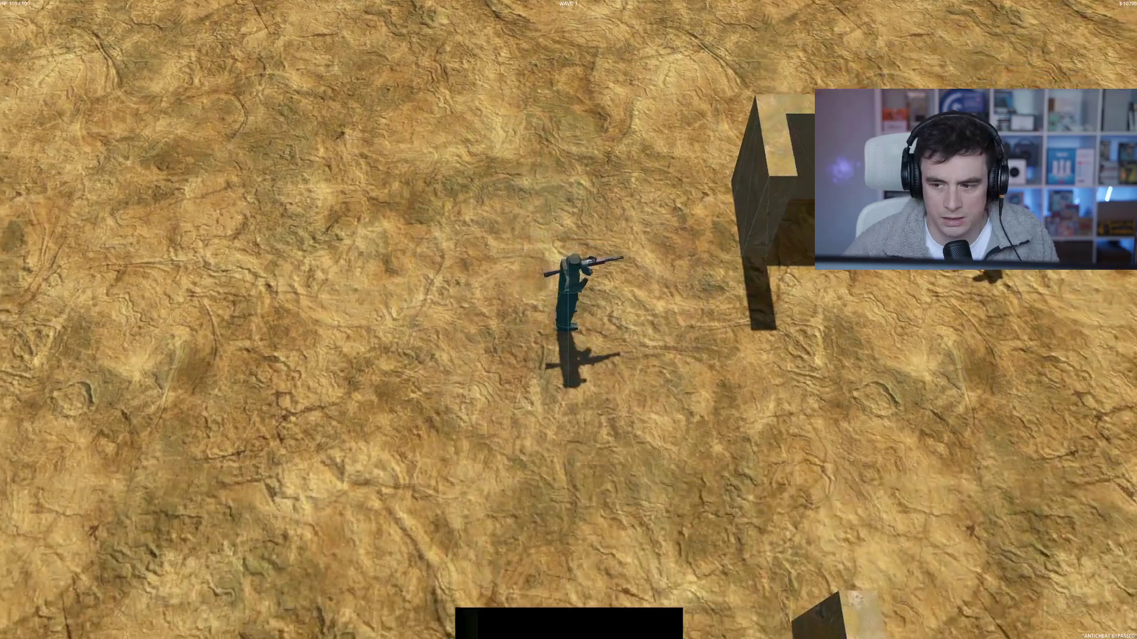
{"action": "left_click", "coordinate": [705, 167]}
{"action": "key", "text": "d"}
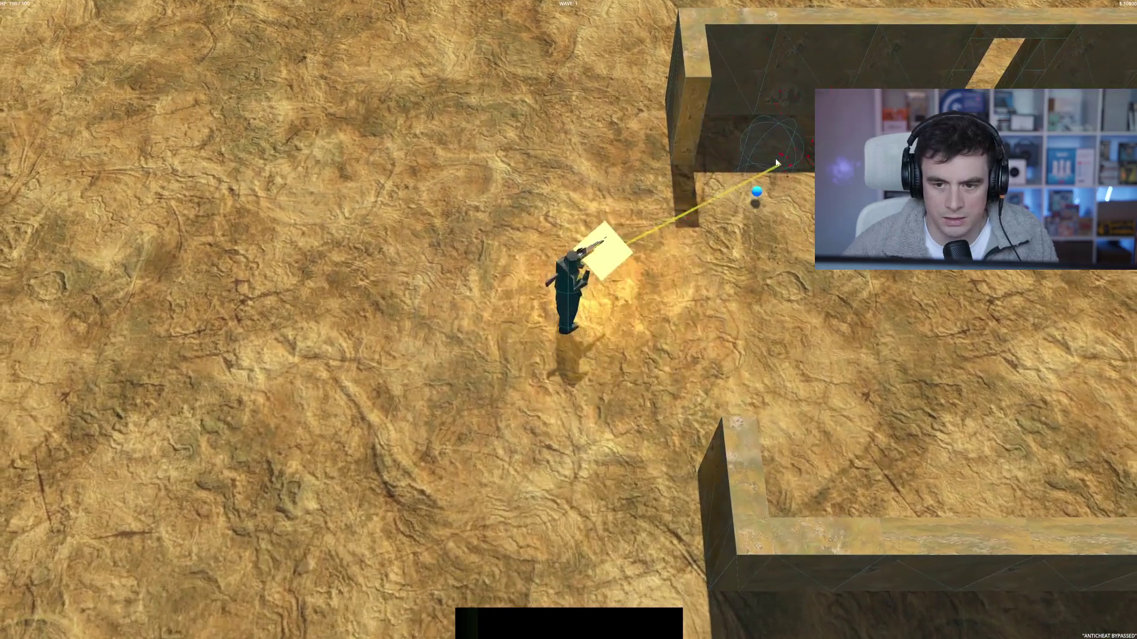
{"action": "key", "text": "a"}
{"action": "key", "text": "w"}
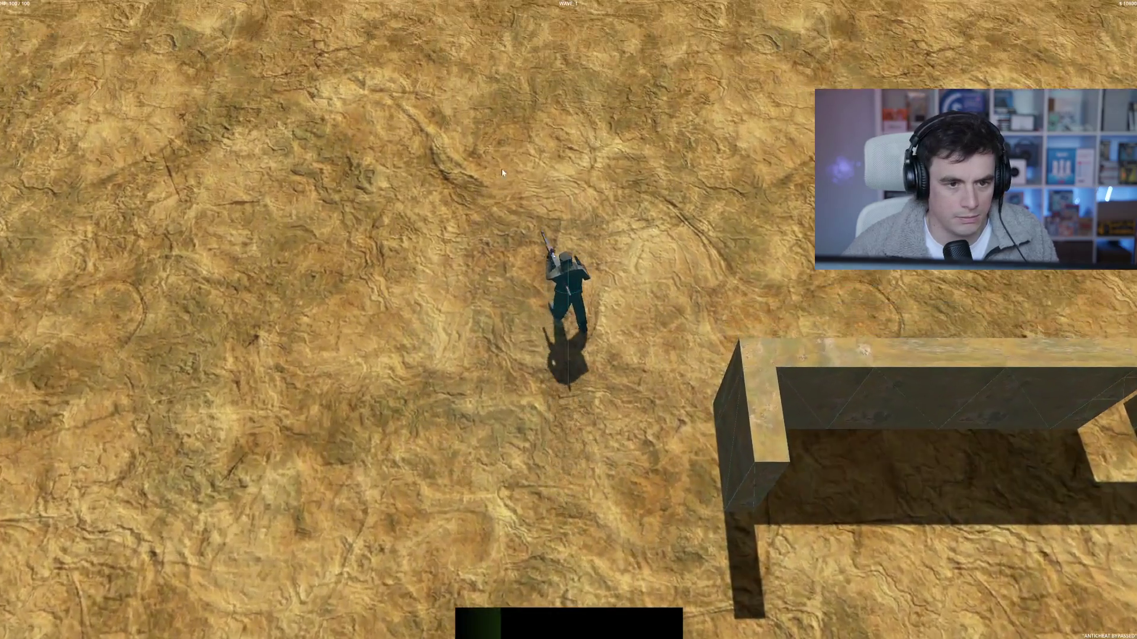
{"action": "key", "text": "d"}
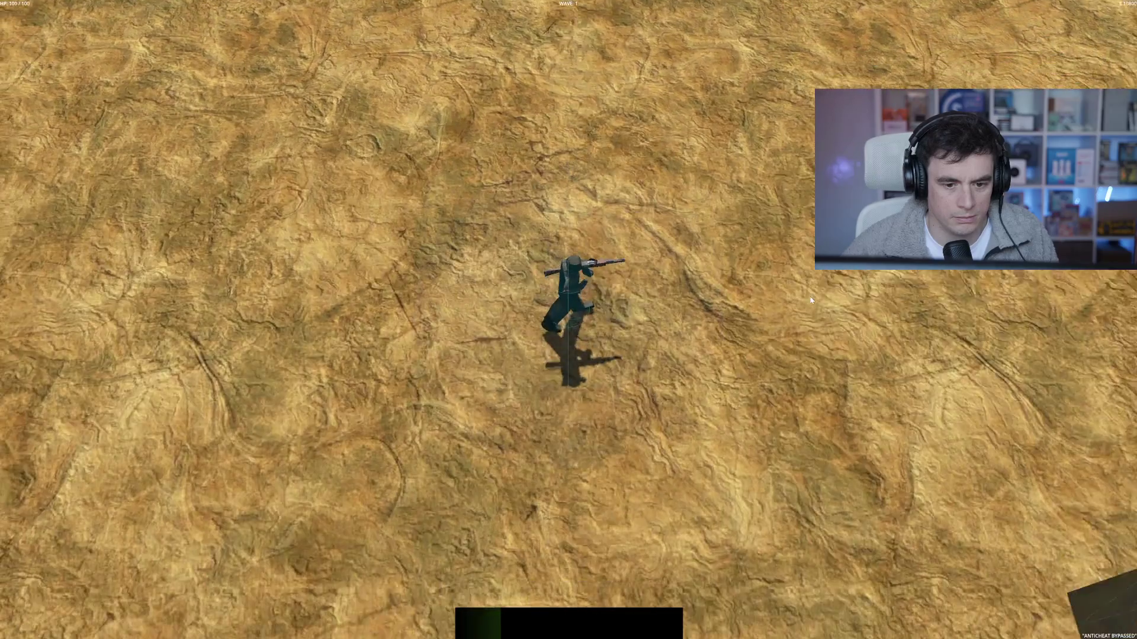
{"action": "key", "text": "s"}
{"action": "key", "text": "w"}
{"action": "left_click", "coordinate": [669, 174]}
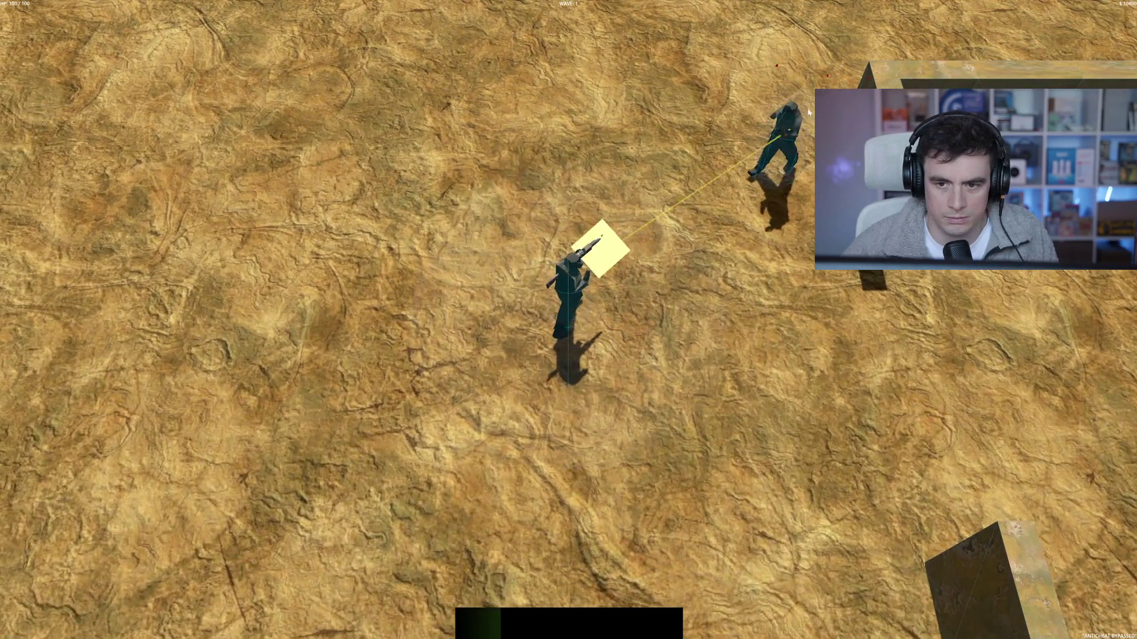
Fight through the wall gap and kill the remaining enemies to clear wave 2
{"action": "key", "text": "s"}
{"action": "key", "text": "w"}
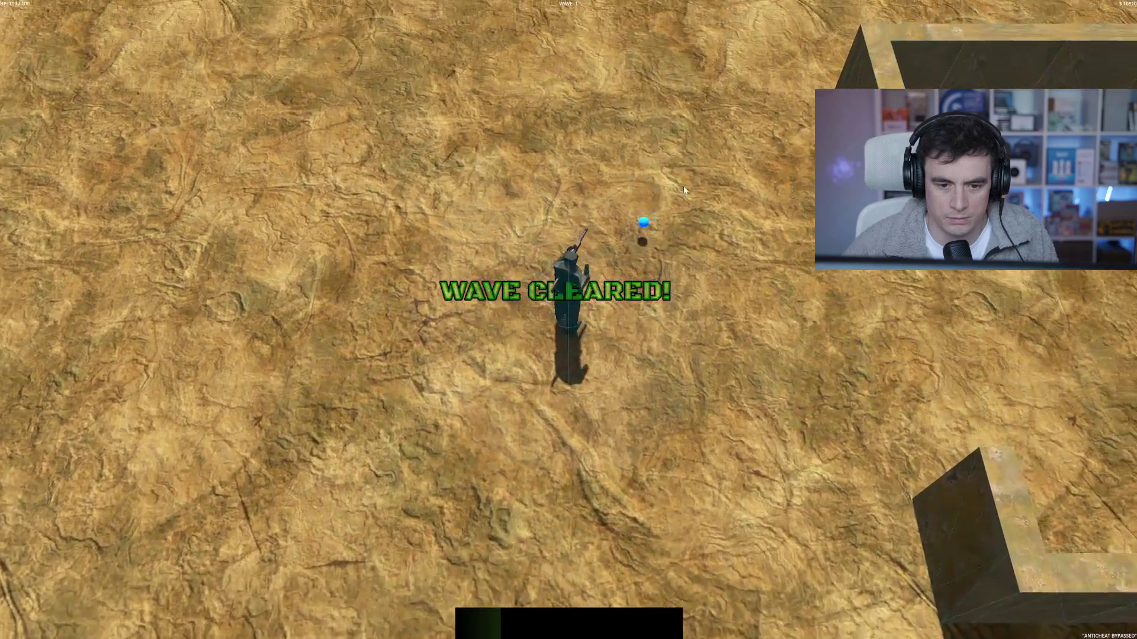
{"action": "key", "text": "d"}
{"action": "key", "text": "d"}
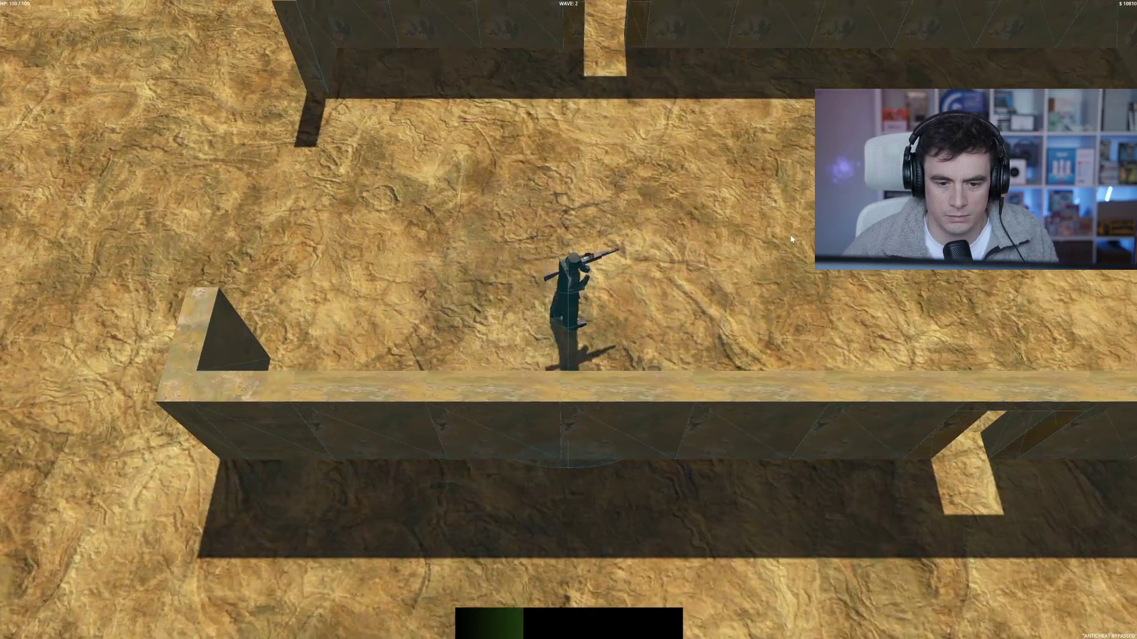
{"action": "key", "text": "w"}
{"action": "key", "text": "w"}
{"action": "key", "text": "d"}
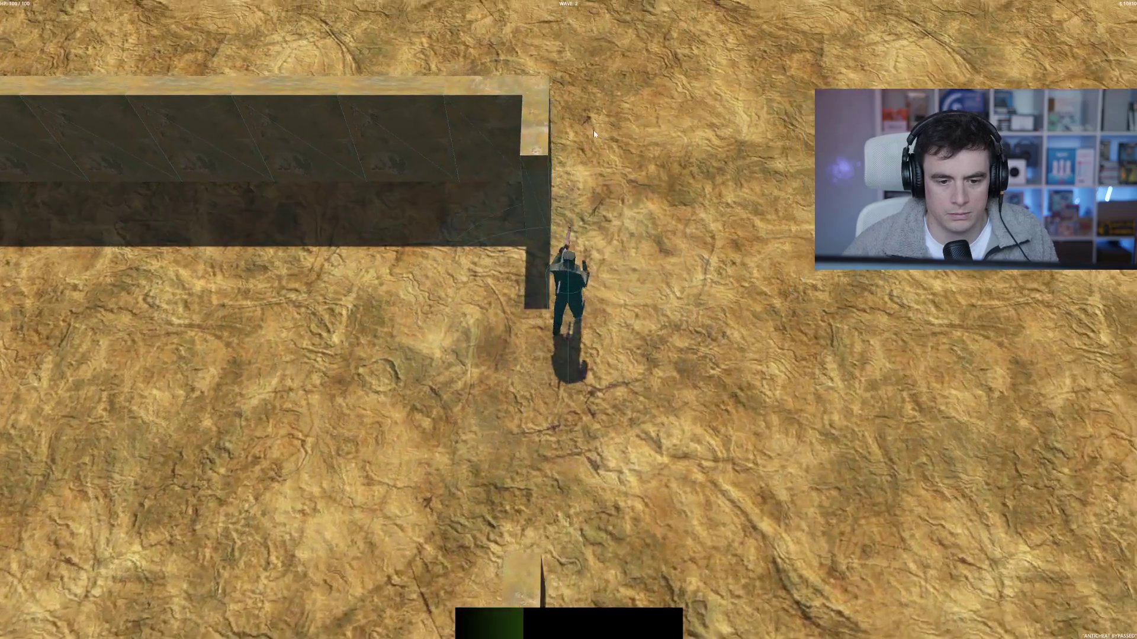
{"action": "key", "text": "a"}
{"action": "key", "text": "w"}
{"action": "key", "text": "d"}
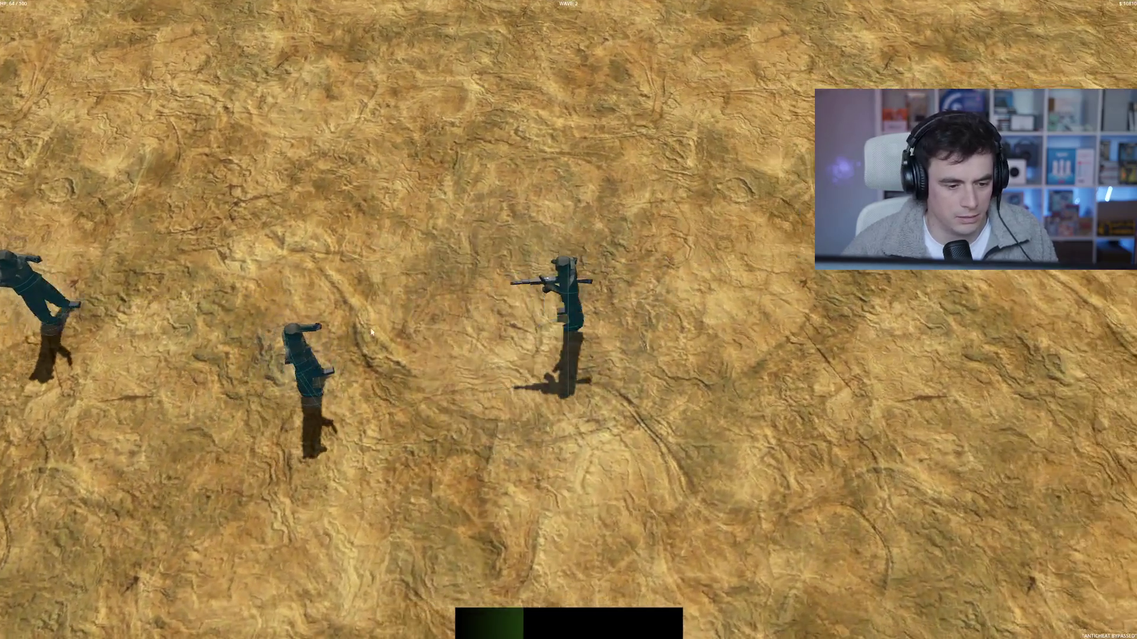
{"action": "left_click", "coordinate": [282, 207]}
{"action": "key", "text": "s"}
{"action": "key", "text": "a"}
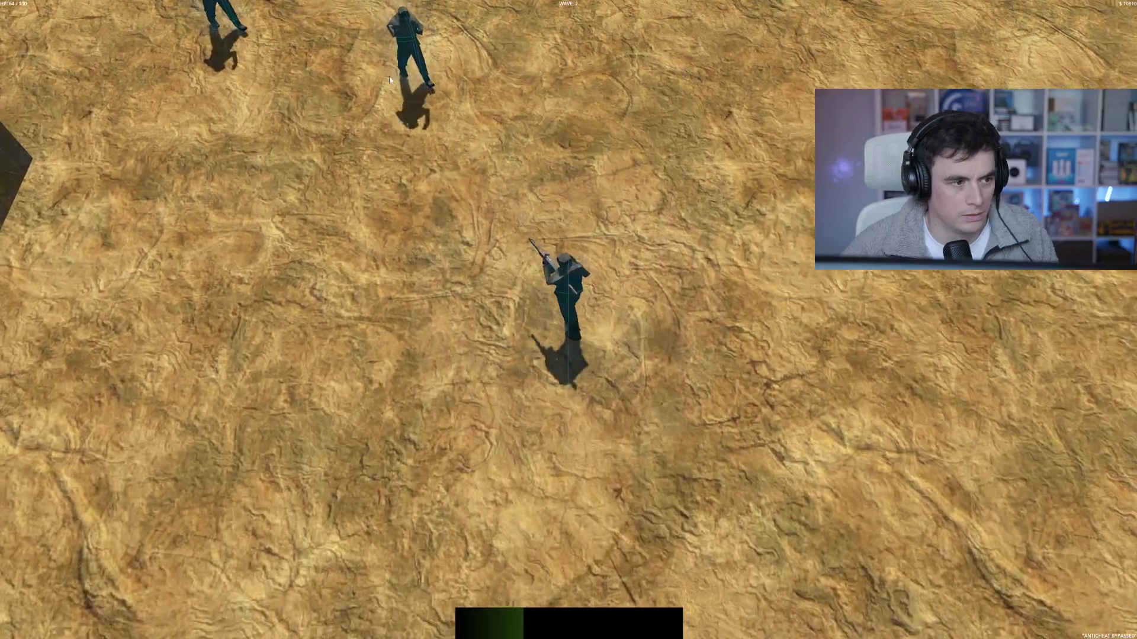
{"action": "left_click", "coordinate": [394, 15]}
{"action": "key", "text": "w"}
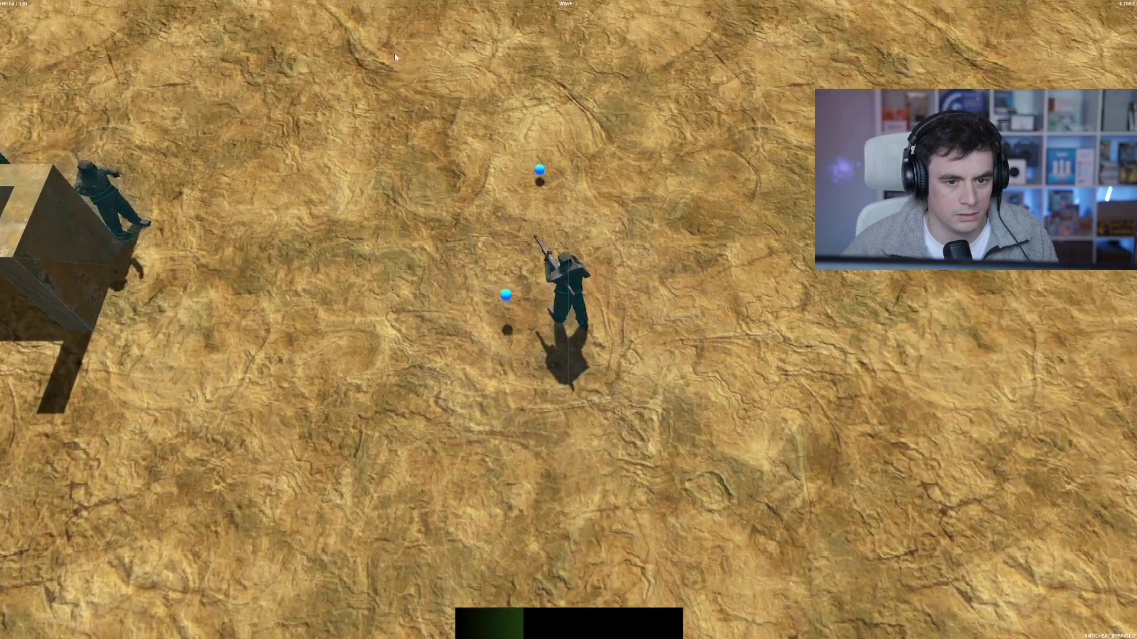
{"action": "left_click", "coordinate": [286, 294]}
{"action": "key", "text": "s"}
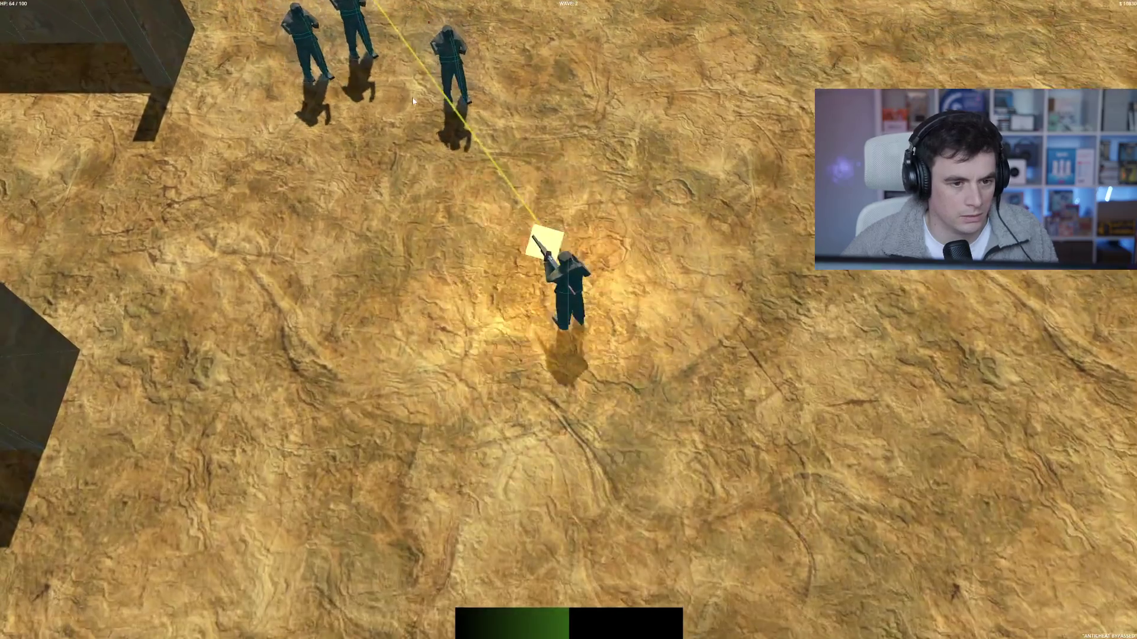
{"action": "left_click", "coordinate": [467, 71]}
{"action": "left_click", "coordinate": [475, 71]}
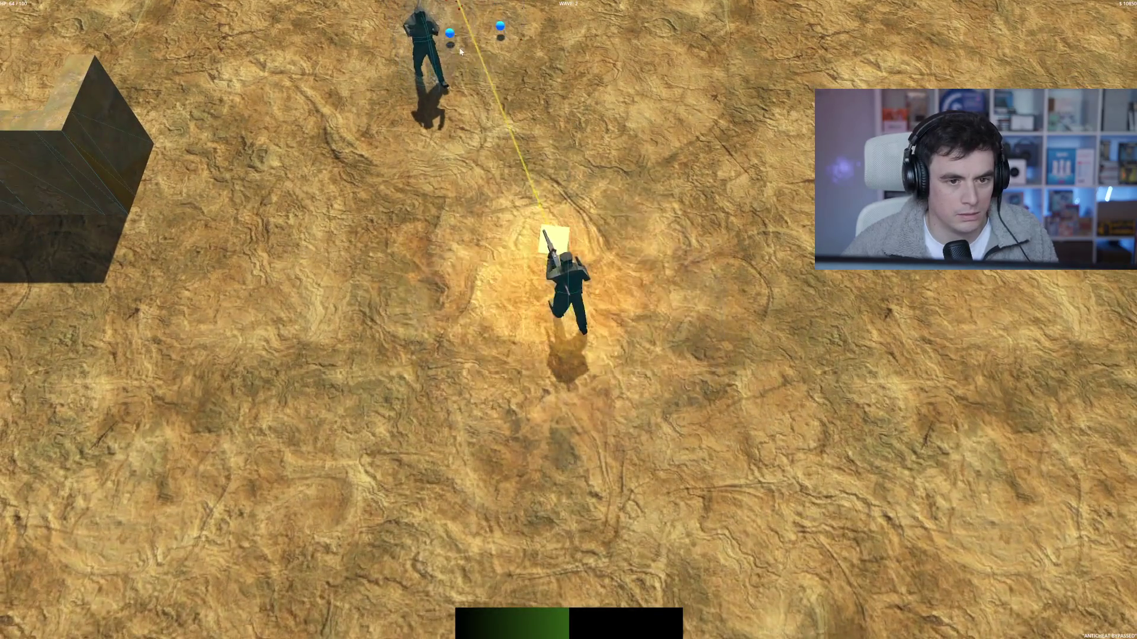
Collect the blue XP orbs and start fighting wave 3
{"action": "key", "text": "w"}
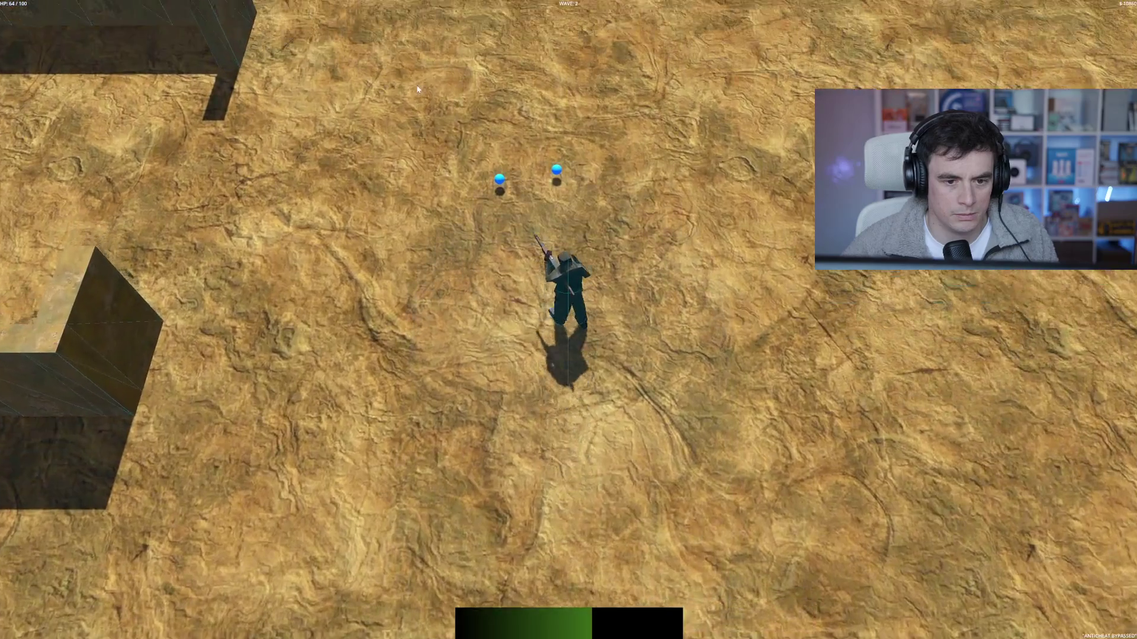
{"action": "key", "text": "w"}
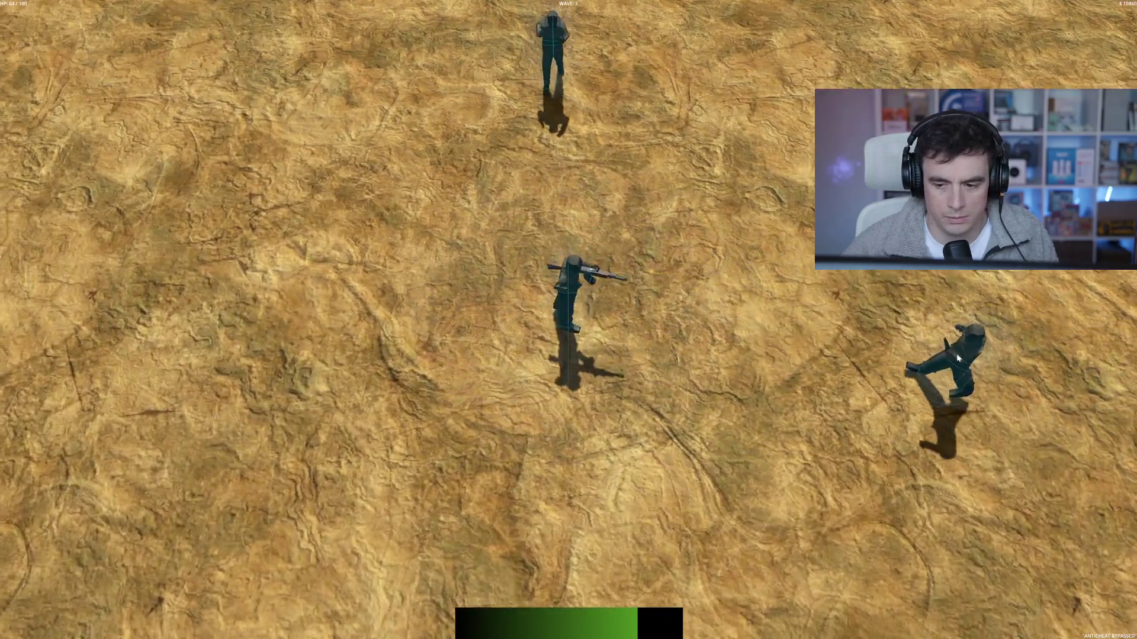
{"action": "left_click", "coordinate": [957, 358]}
Kill an enemy to level up, then take Hollow Points over Vacuum Cleaner and Emergency
{"action": "key", "text": "s"}
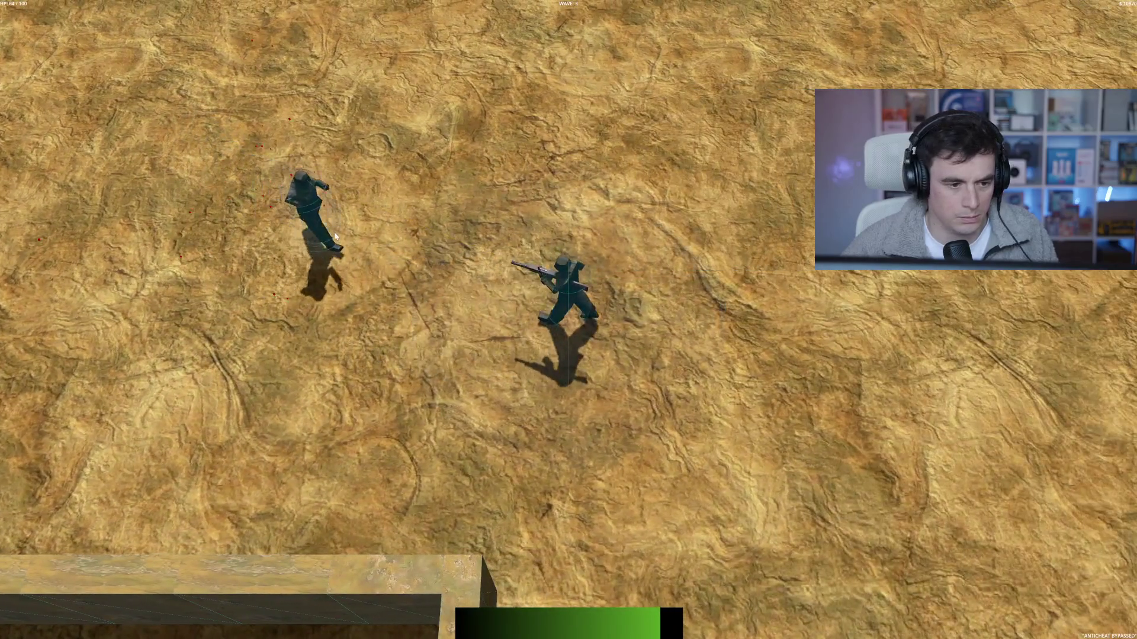
{"action": "left_click", "coordinate": [336, 237]}
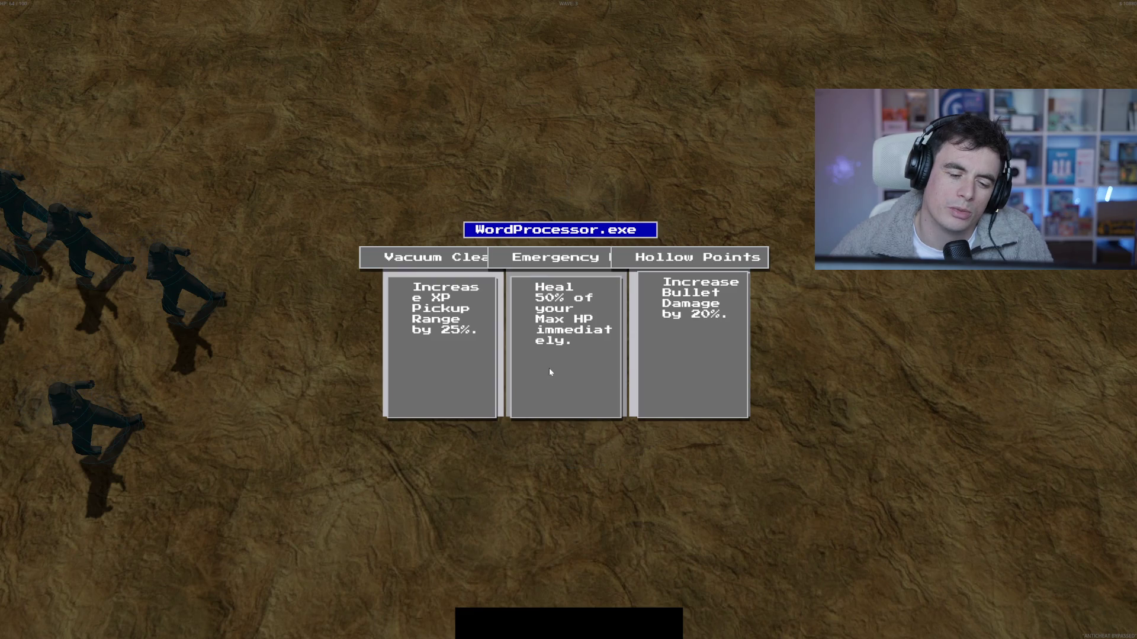
{"action": "left_click", "coordinate": [672, 356]}
Keep playing until the run ends, then leave the game over screen for the main menu
{"action": "key", "text": "d"}
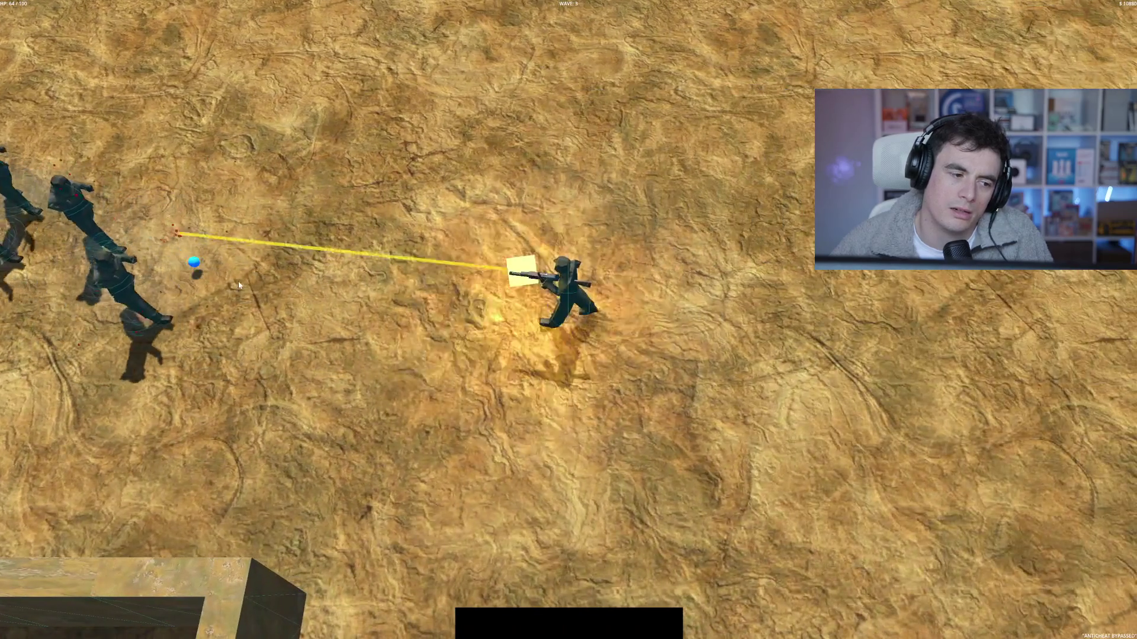
{"action": "key", "text": "d"}
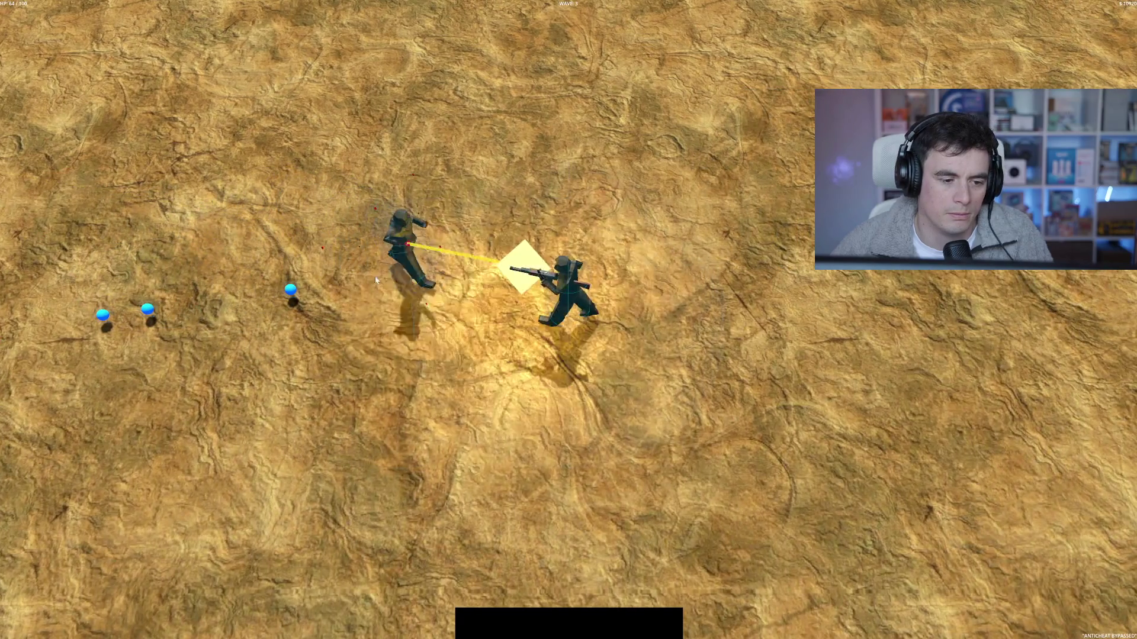
{"action": "key", "text": "a"}
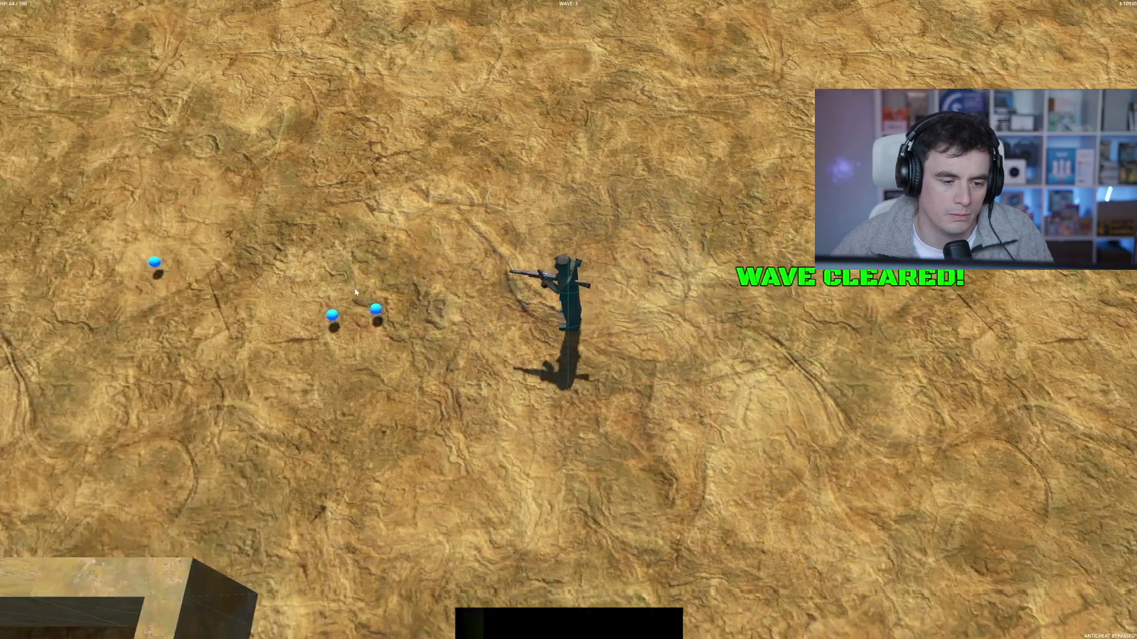
{"action": "key", "text": "a"}
{"action": "key", "text": "w"}
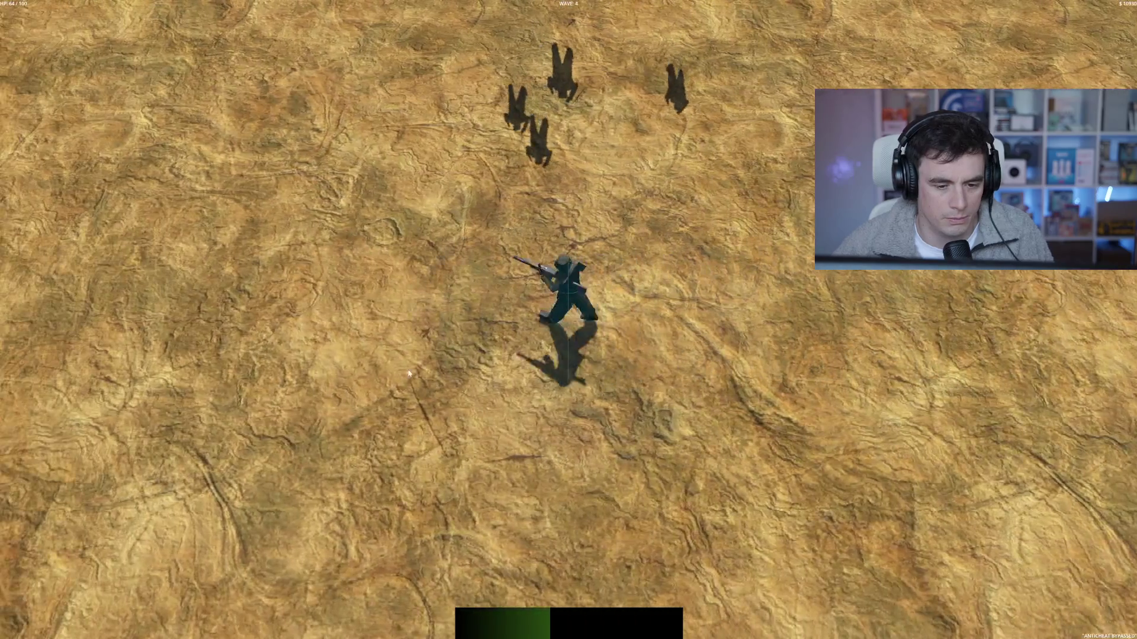
{"action": "key", "text": "s"}
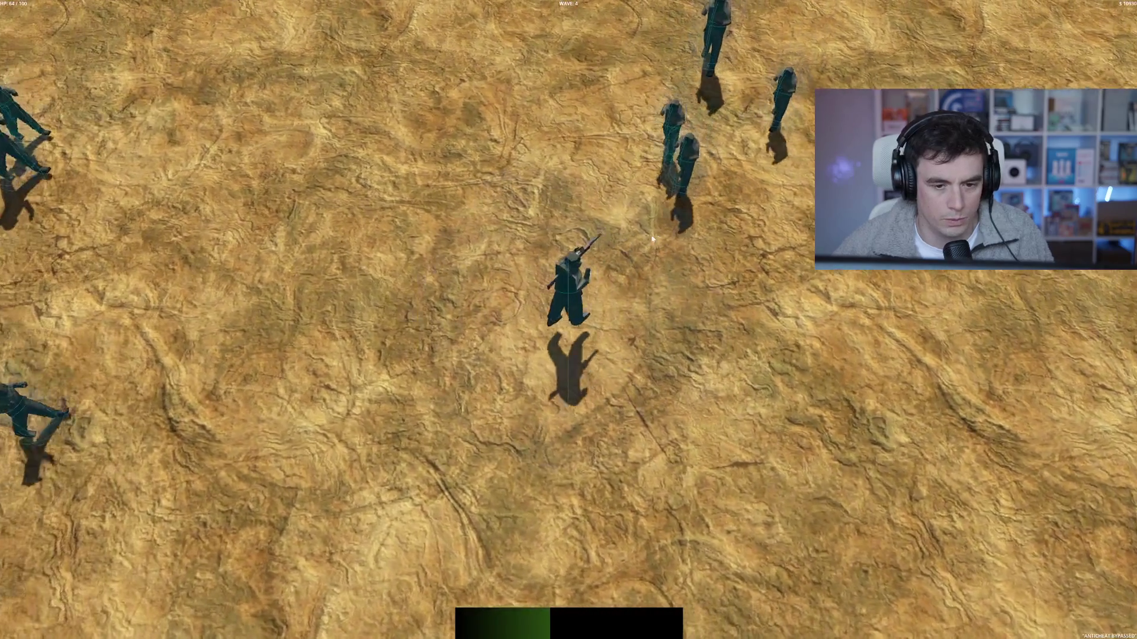
{"action": "key", "text": "s"}
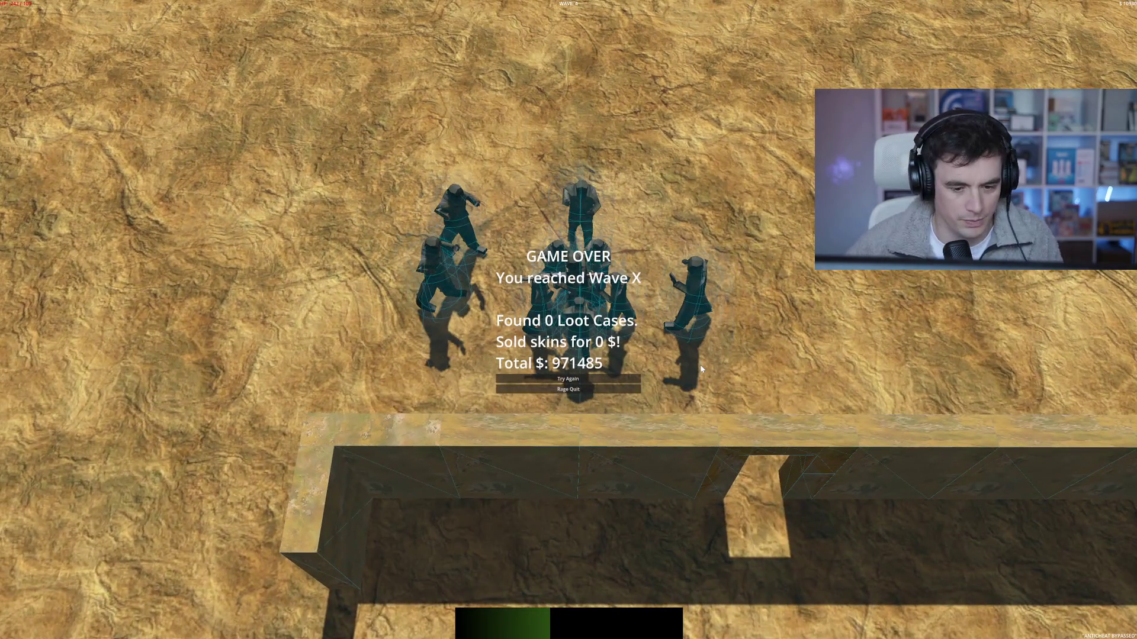
{"action": "left_click", "coordinate": [571, 389]}
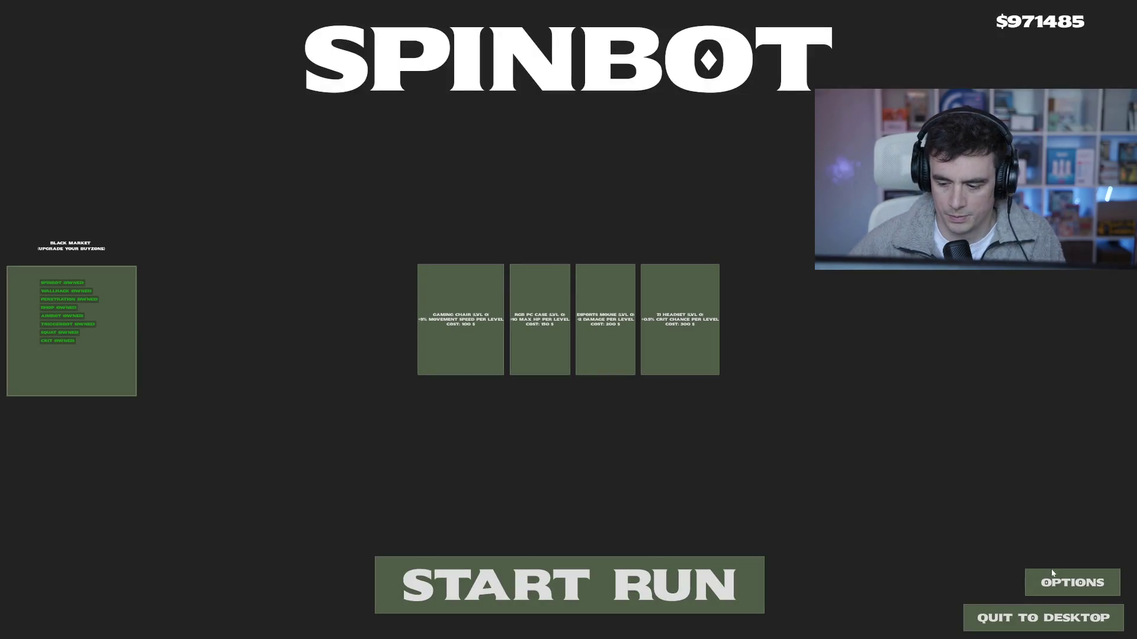
Browse the Audio, Controls and Video options, then save and return to the menu
{"action": "left_click", "coordinate": [1052, 572]}
{"action": "left_click", "coordinate": [518, 331]}
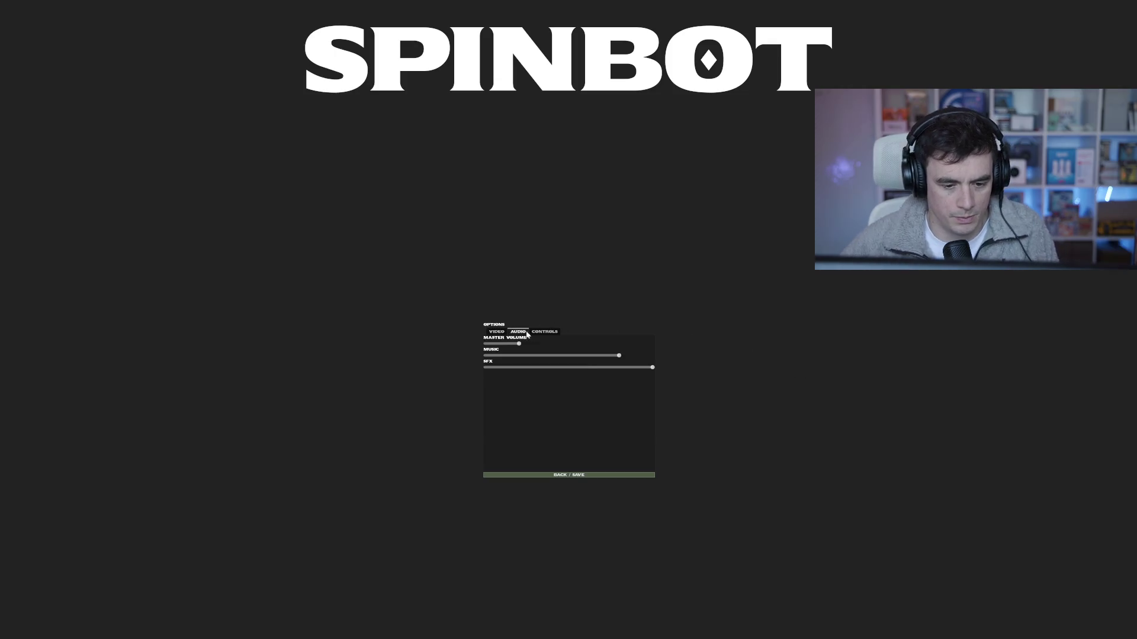
{"action": "left_click", "coordinate": [545, 332]}
{"action": "left_click", "coordinate": [497, 332]}
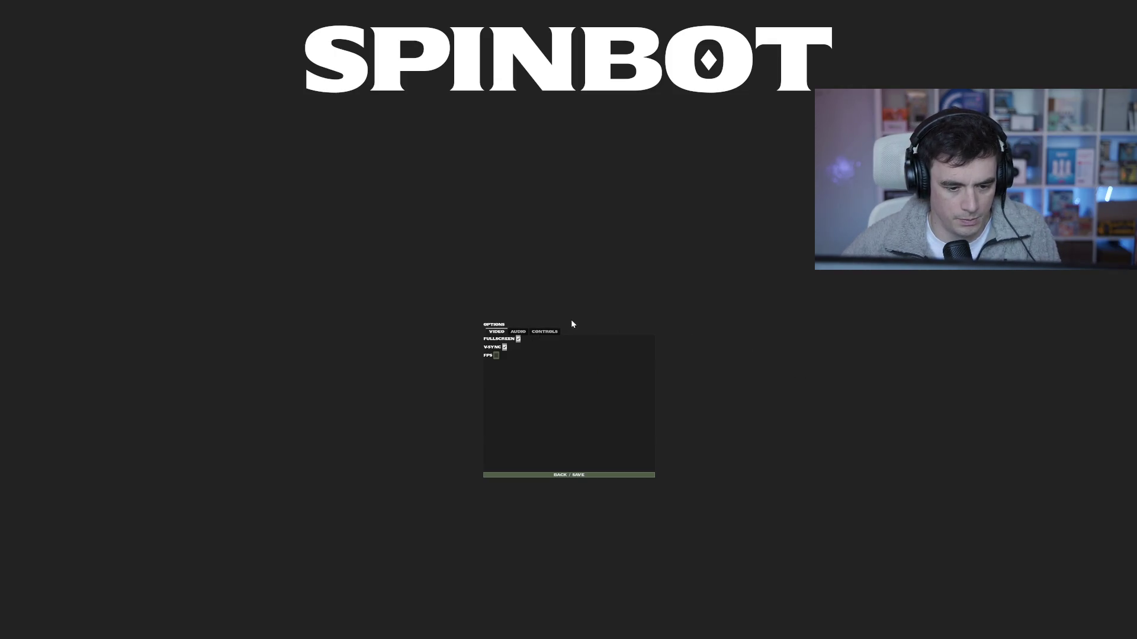
{"action": "left_click", "coordinate": [567, 475]}
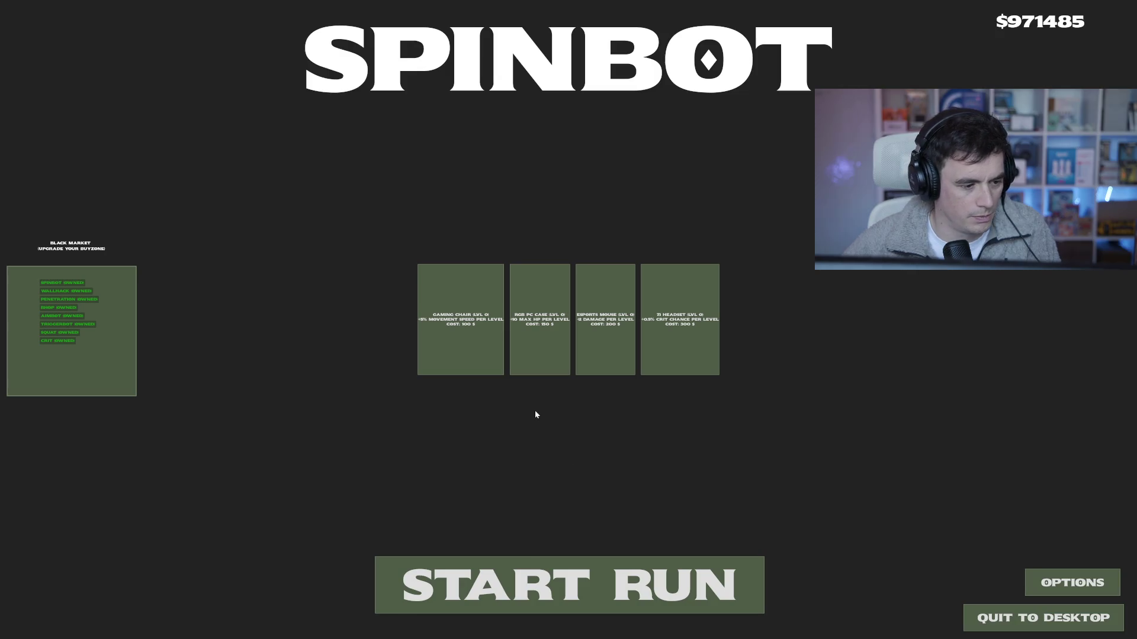